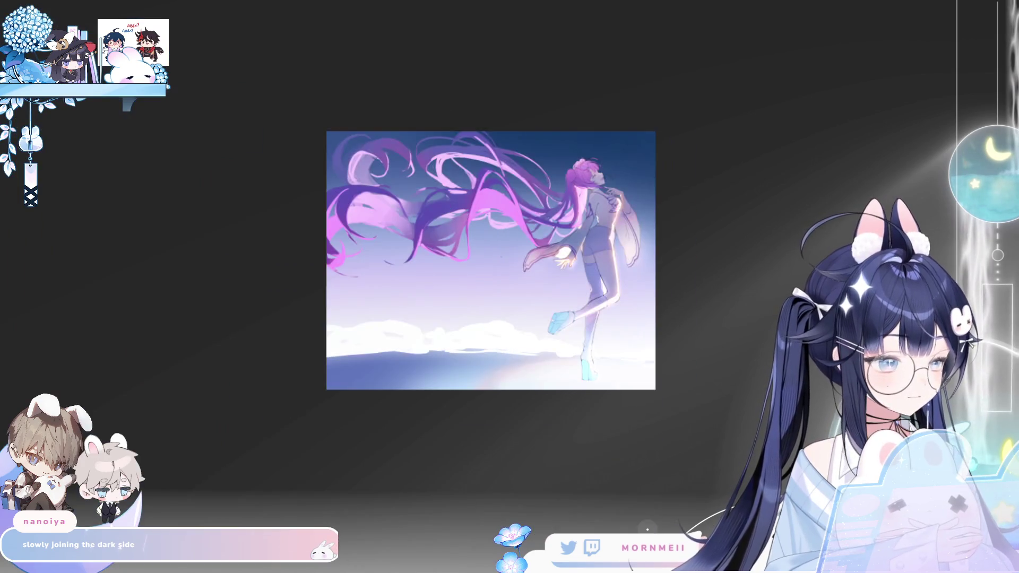
Pan and zoom out over the artwork, mirroring the canvas to check the composition
drag(614, 467, 466, 483)
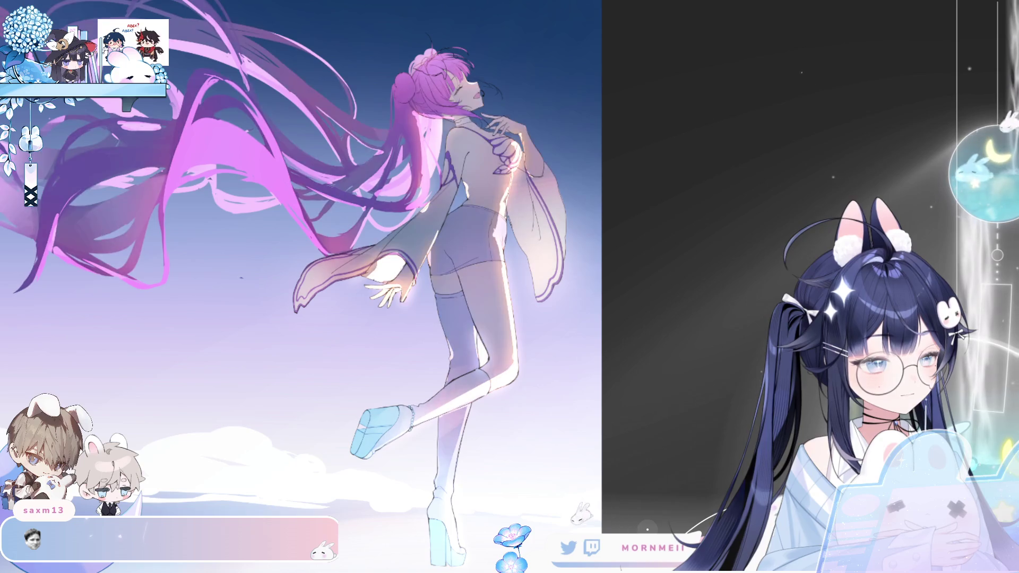
key(ctrl+minus)
key(ctrl+minus)
key(ctrl+minus)
key(h)
key(h)
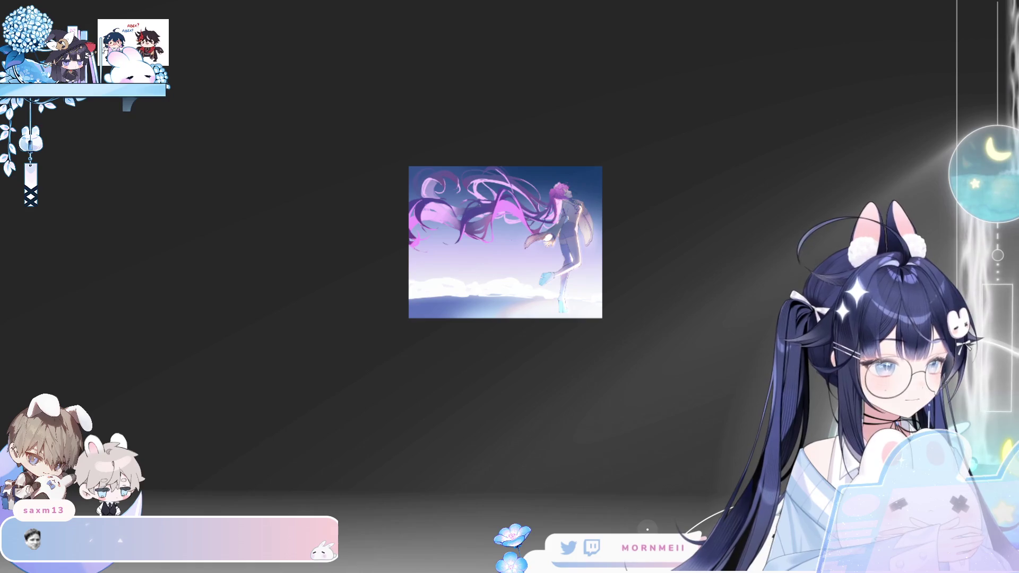
key(h)
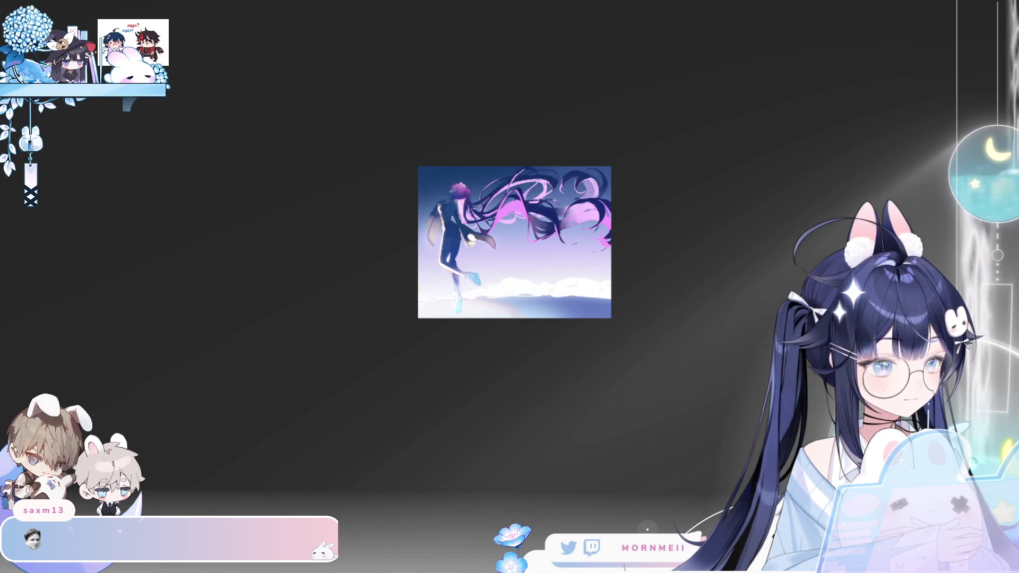
key(h)
scroll(579, 211, up, 5)
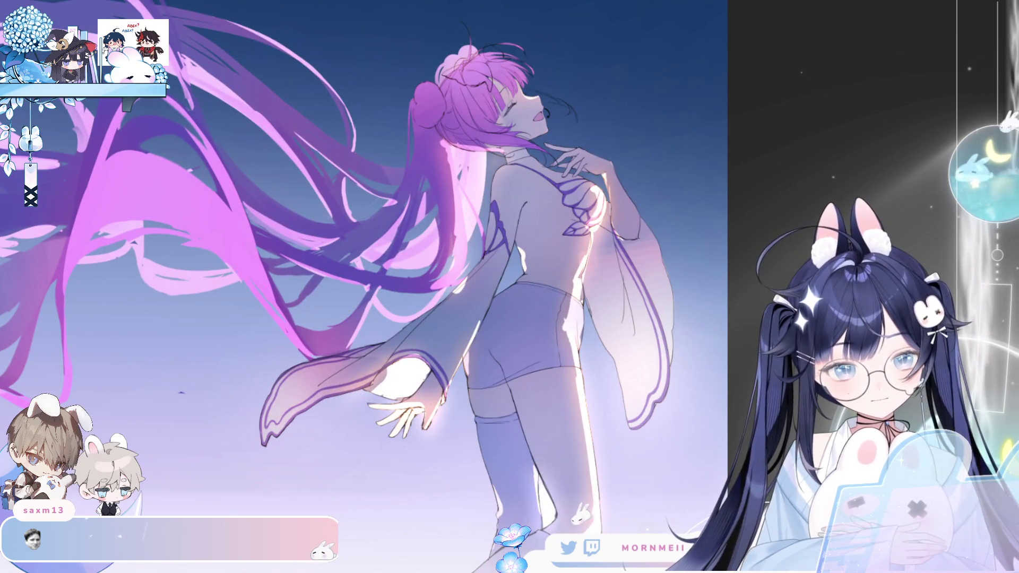
Enlarge the brush and compare the brighter pink back shading by undoing and redoing it
key(bracketright)
key(bracketright)
key(bracketright)
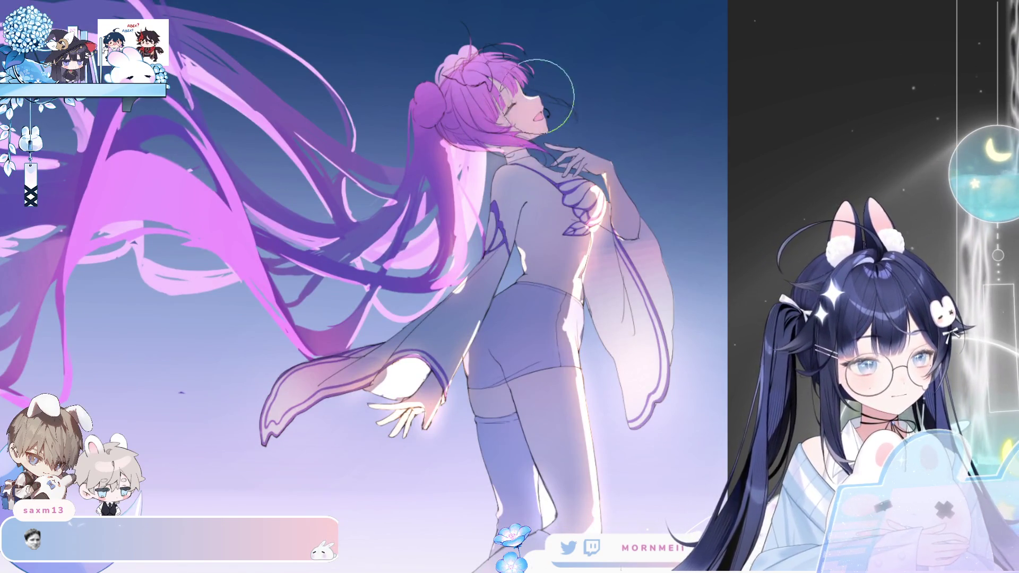
key(m)
key(m)
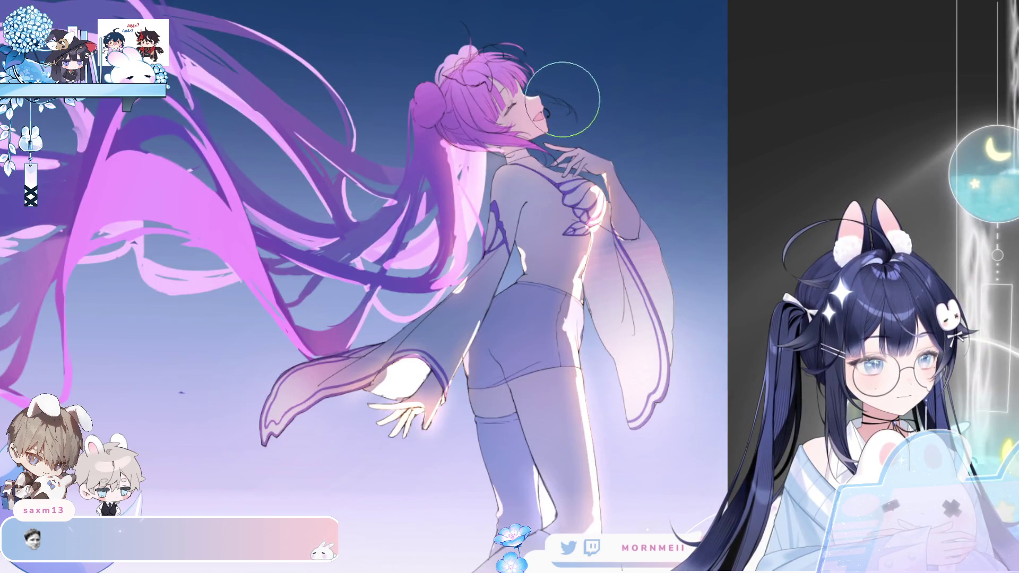
key(ctrl+z)
key(ctrl+z)
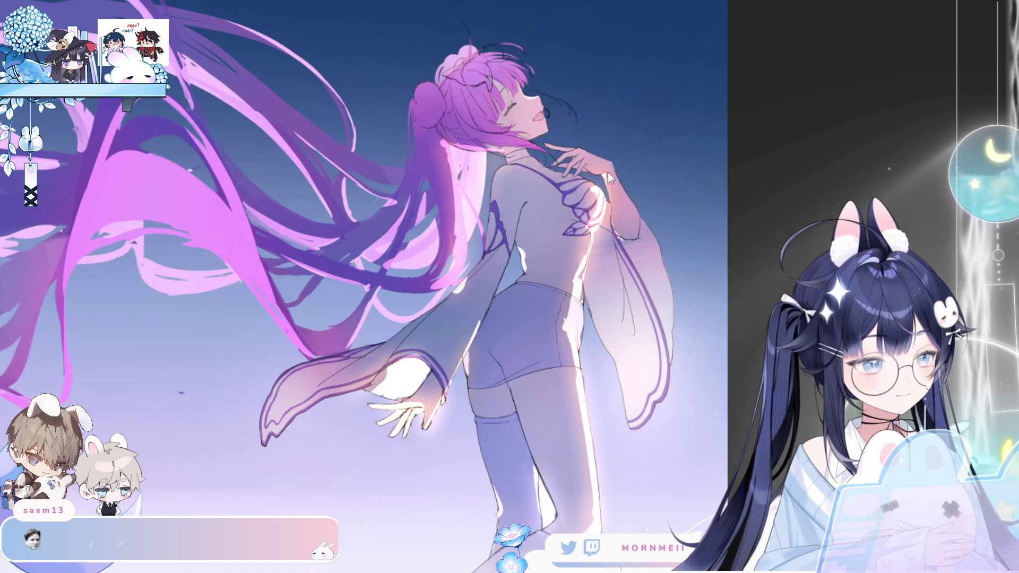
key(ctrl+y)
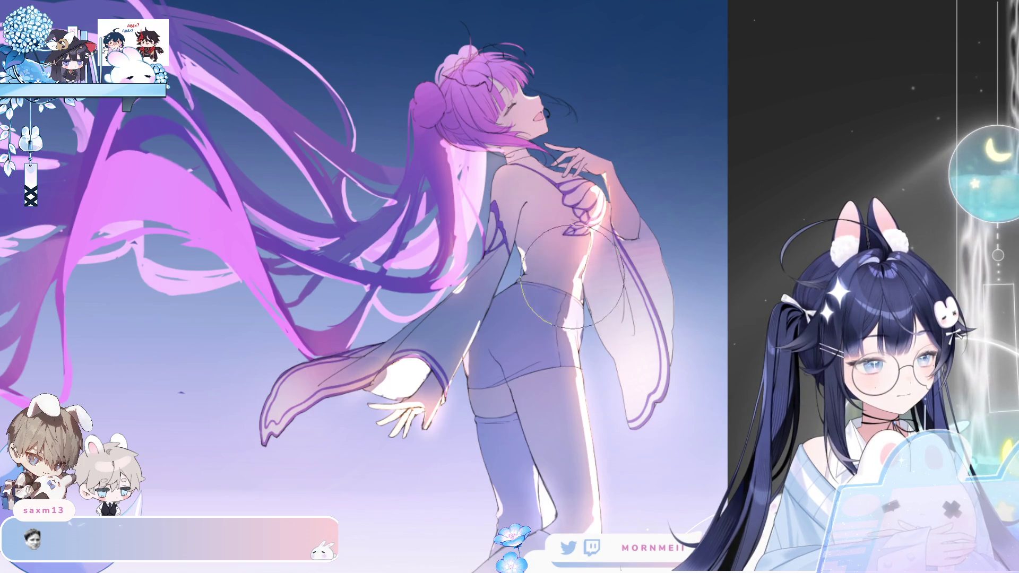
key(h)
key(h)
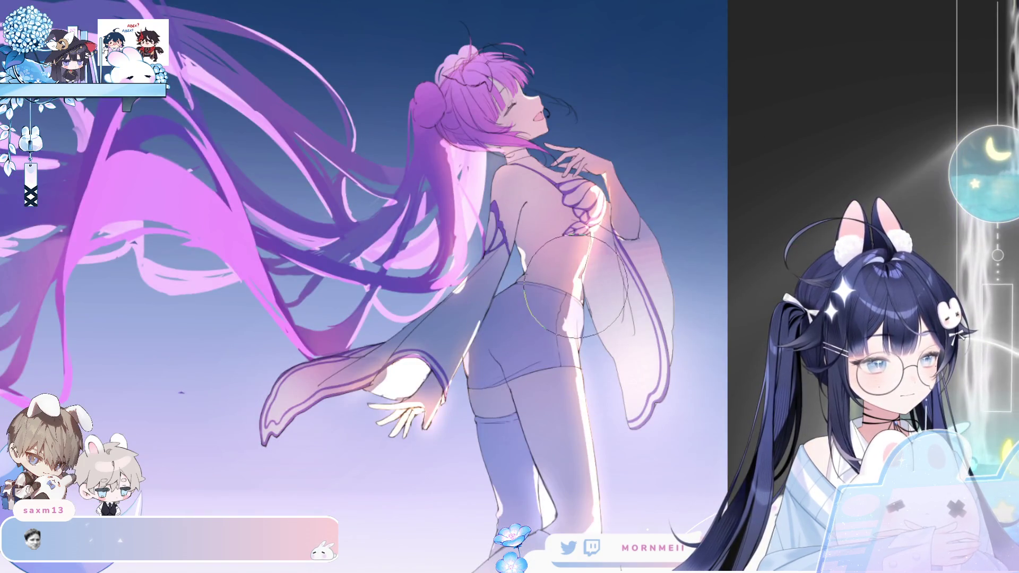
key(h)
key(h)
Look over the legs and feet, fit the artwork, then zoom in on the figure's back
drag(648, 483, 619, 313)
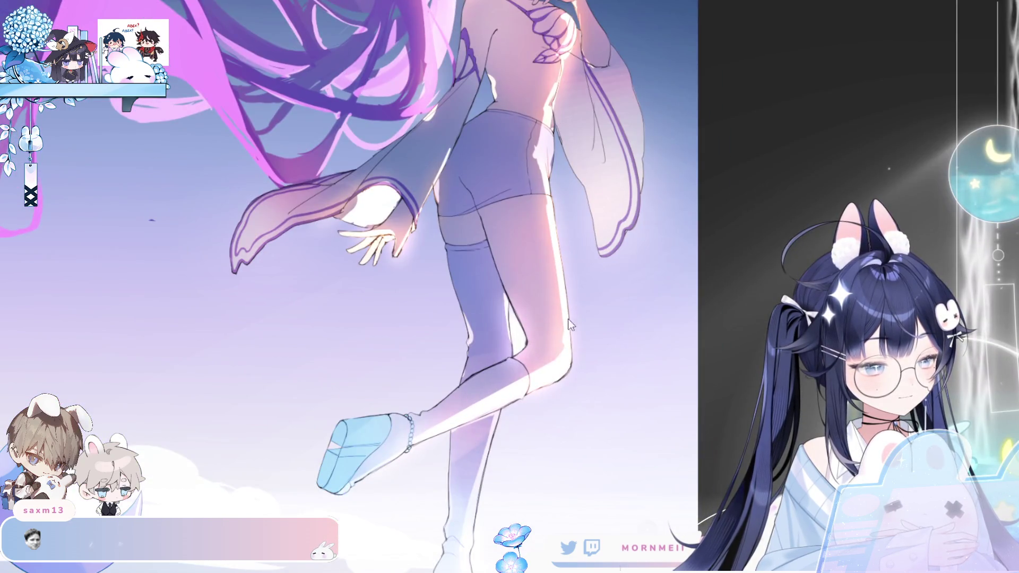
key(h)
key(ctrl+0)
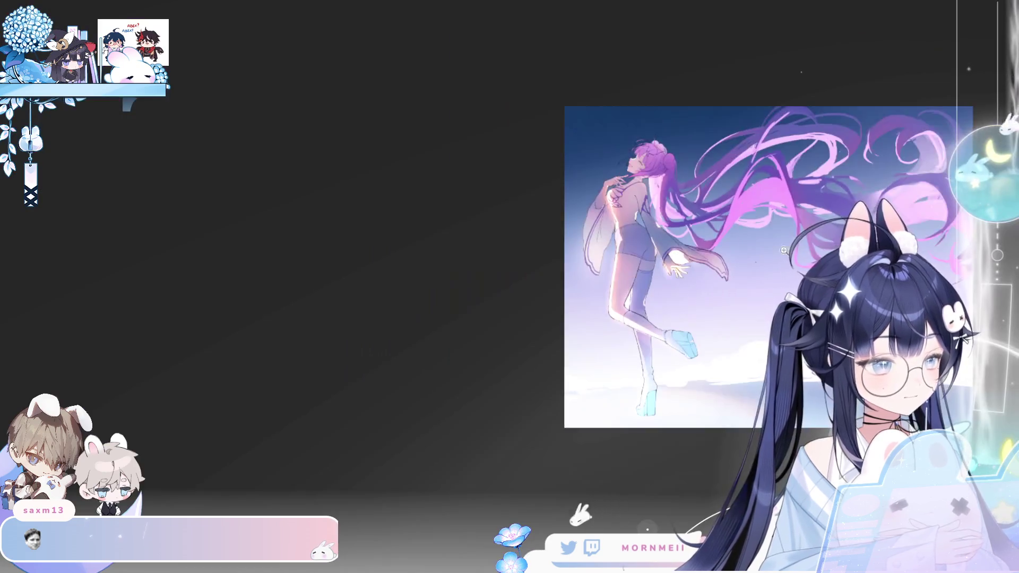
key(h)
click(370, 221)
click(370, 220)
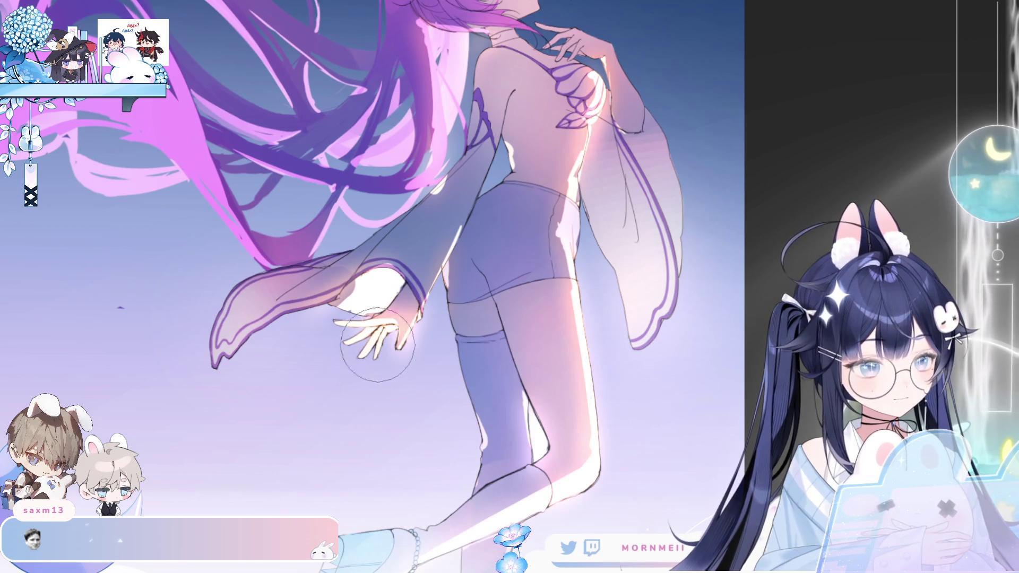
key(ctrl+0)
key(h)
key(h)
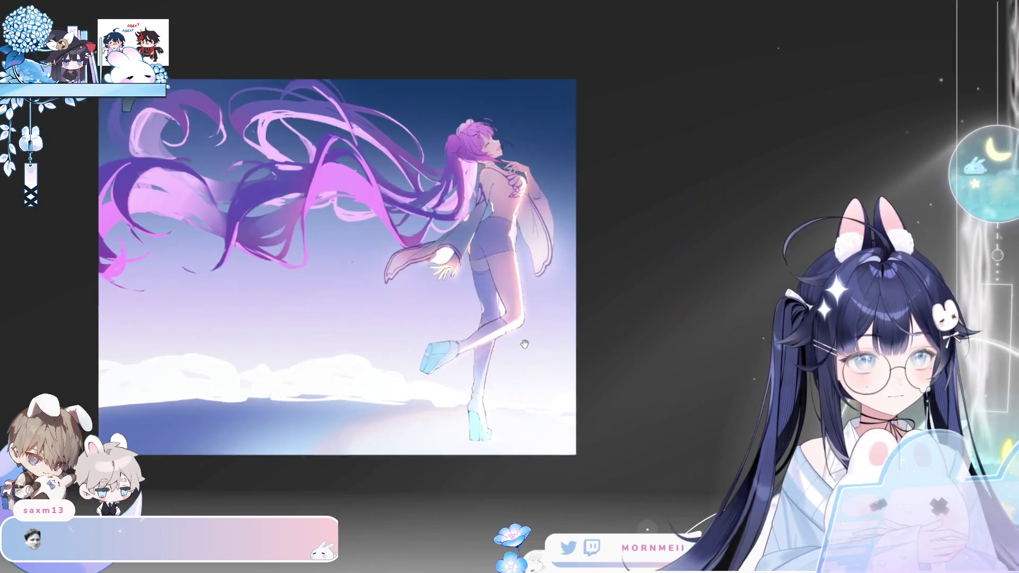
Replace the magenta airbrush on the central hair with deeper purple strands
drag(525, 345, 490, 341)
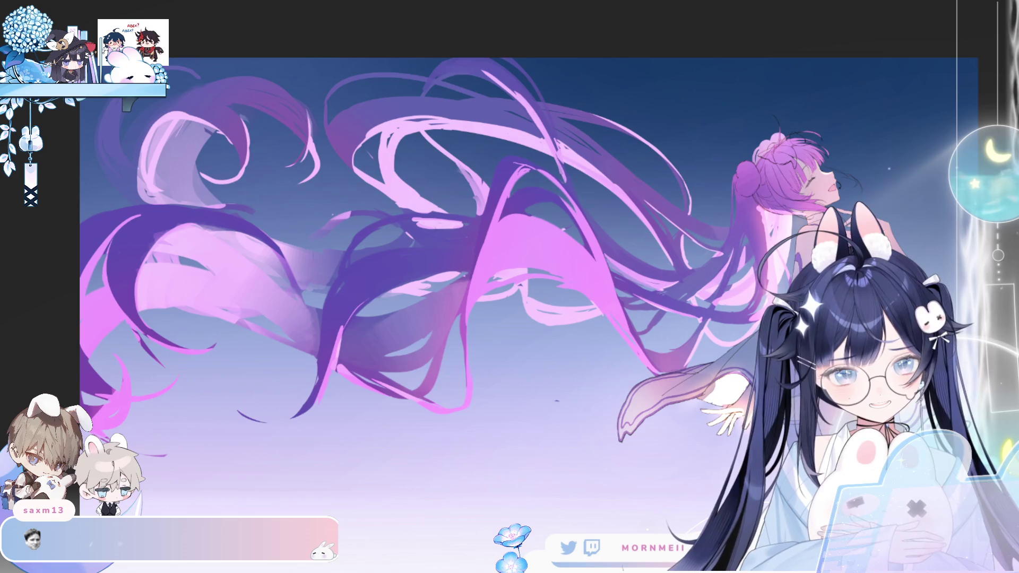
mouse_move(296, 353)
mouse_down()
mouse_move(372, 276)
mouse_move(406, 351)
mouse_up()
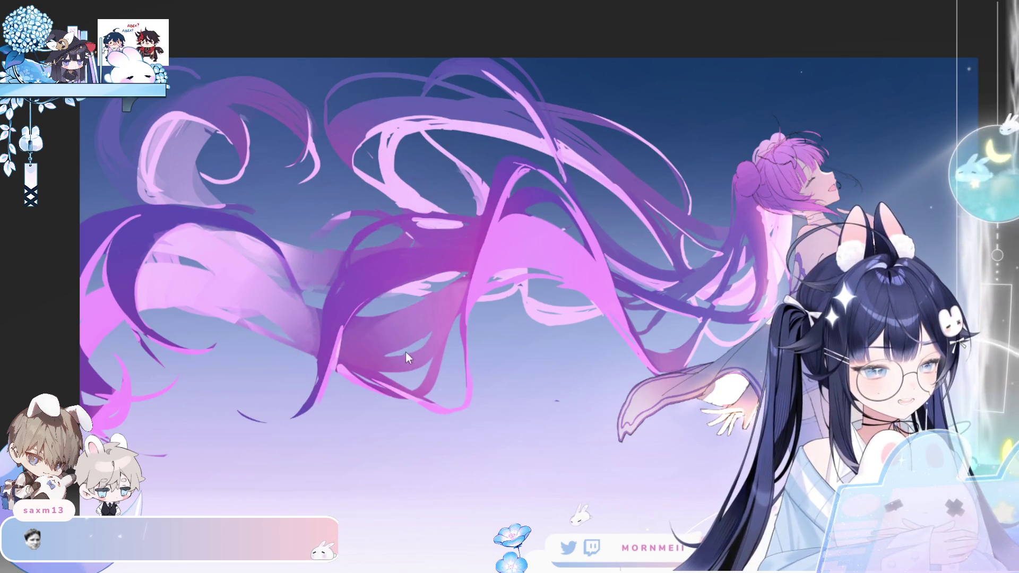
key(ctrl+z)
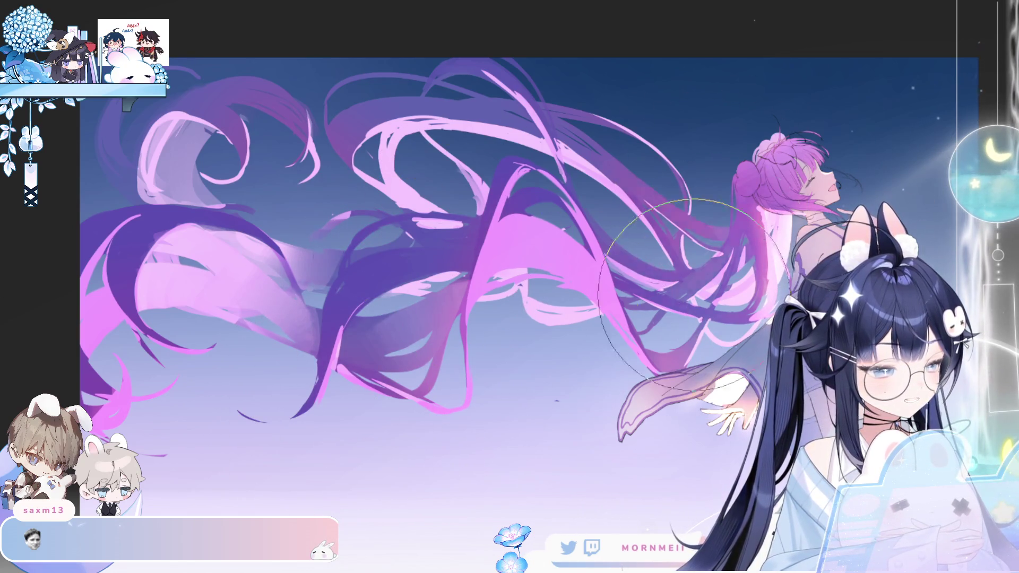
key(h)
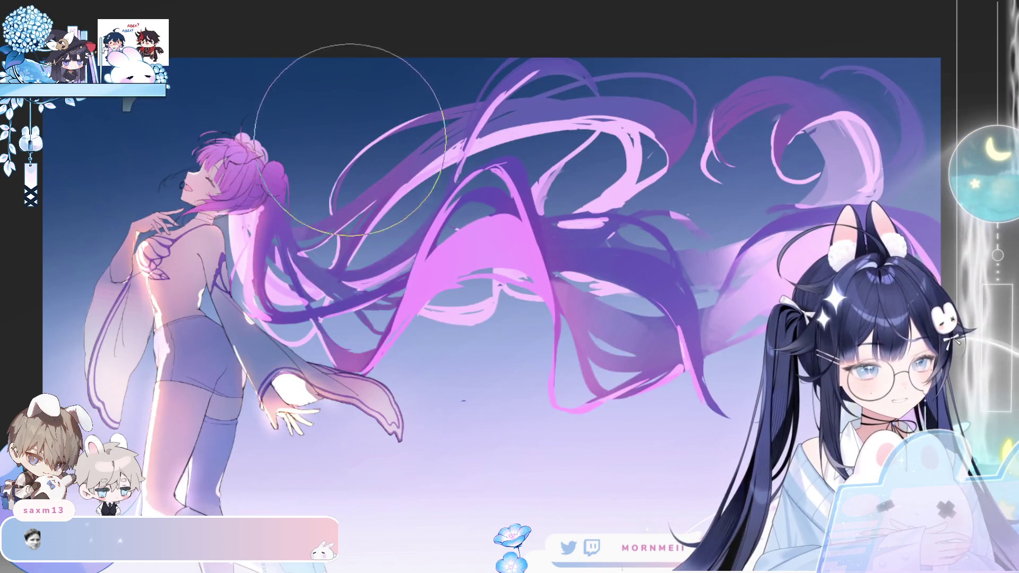
drag(355, 327, 321, 290)
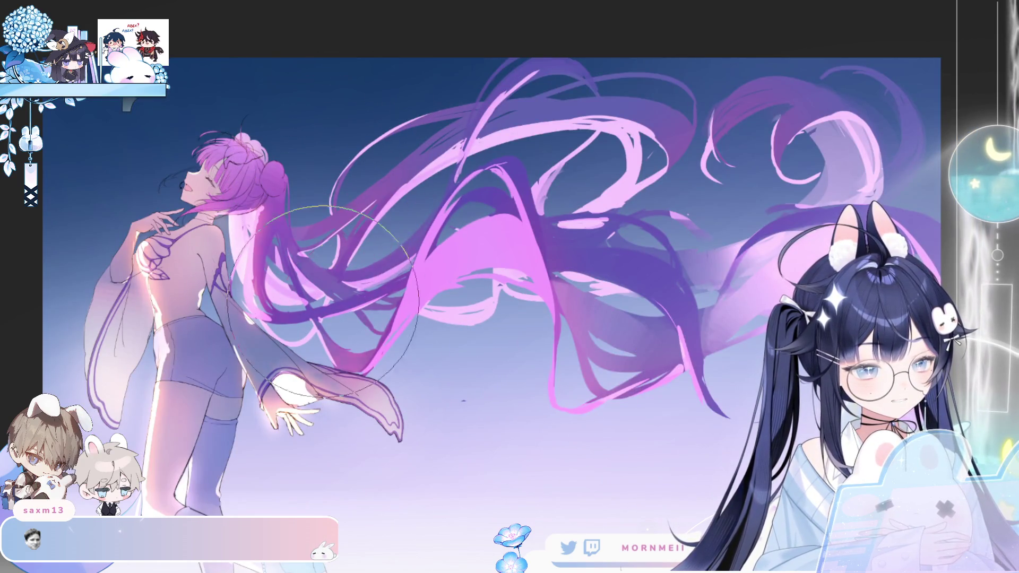
key(h)
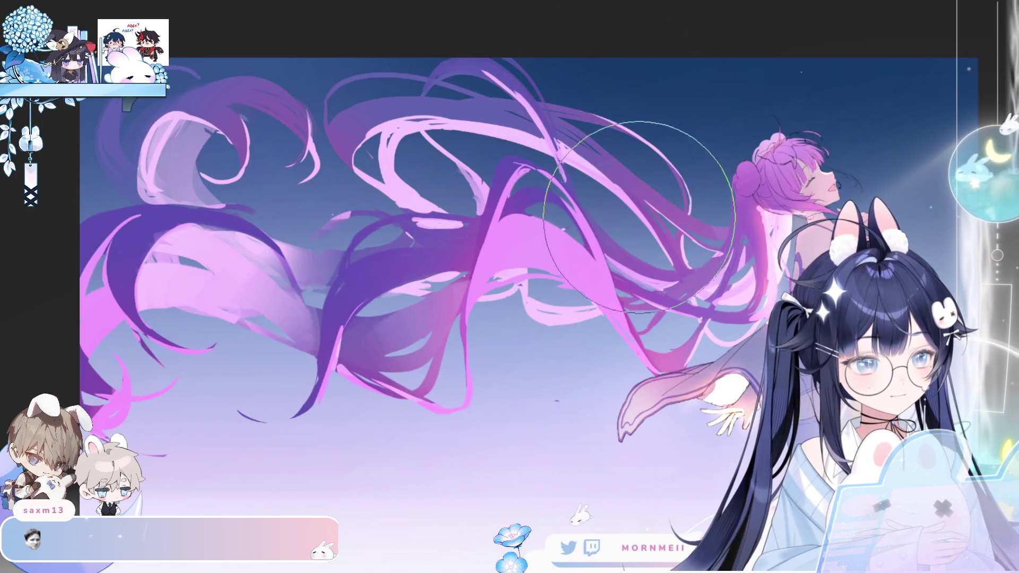
Fit the whole artwork to the window and mirror it to check the darker hair
key(ctrl+0)
key(h)
key(h)
scroll(740, 218, down, 3)
key(h)
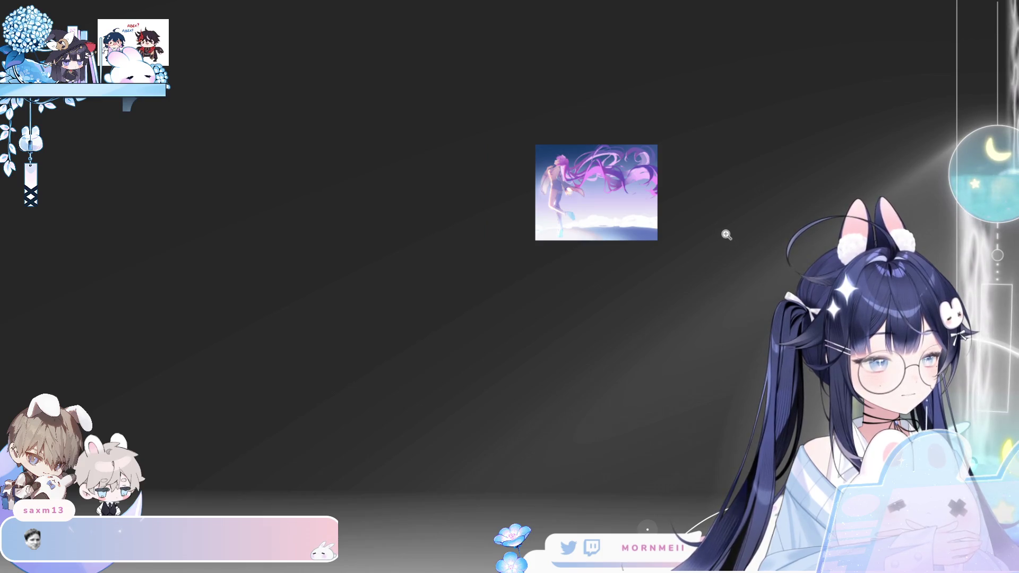
Pan and zoom around the artwork, mirroring the canvas to review the composition
drag(699, 253, 498, 213)
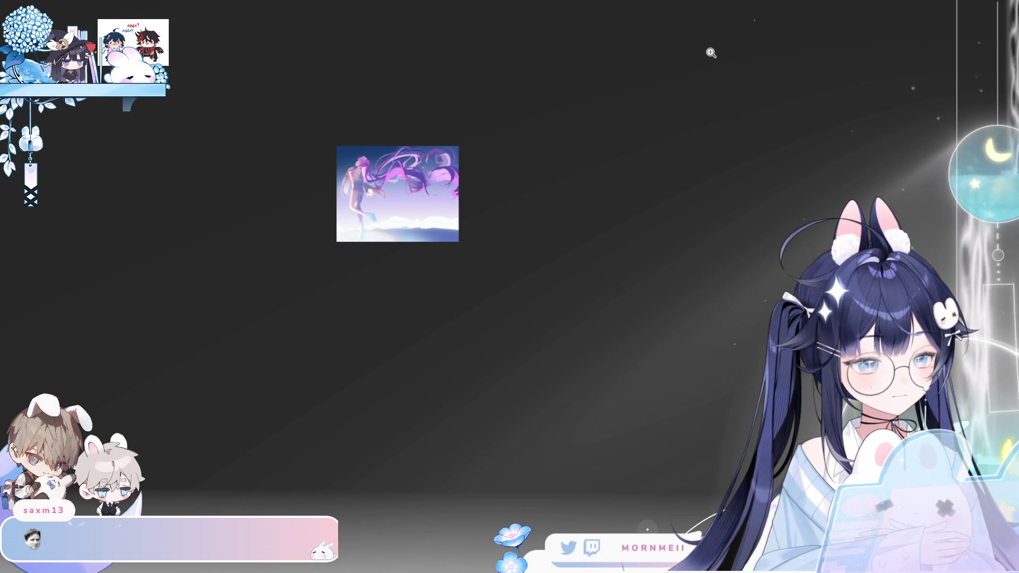
key(h)
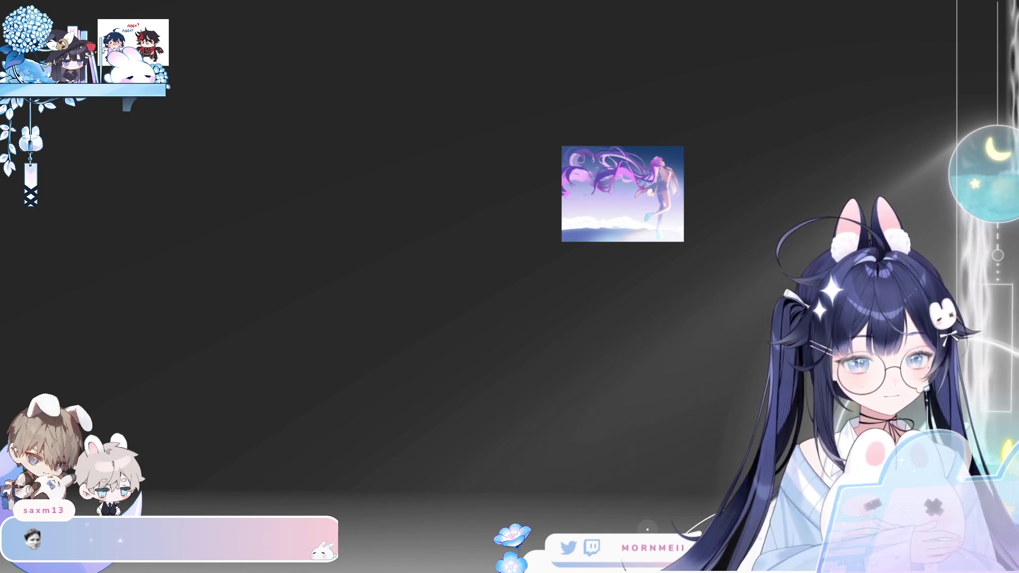
key(h)
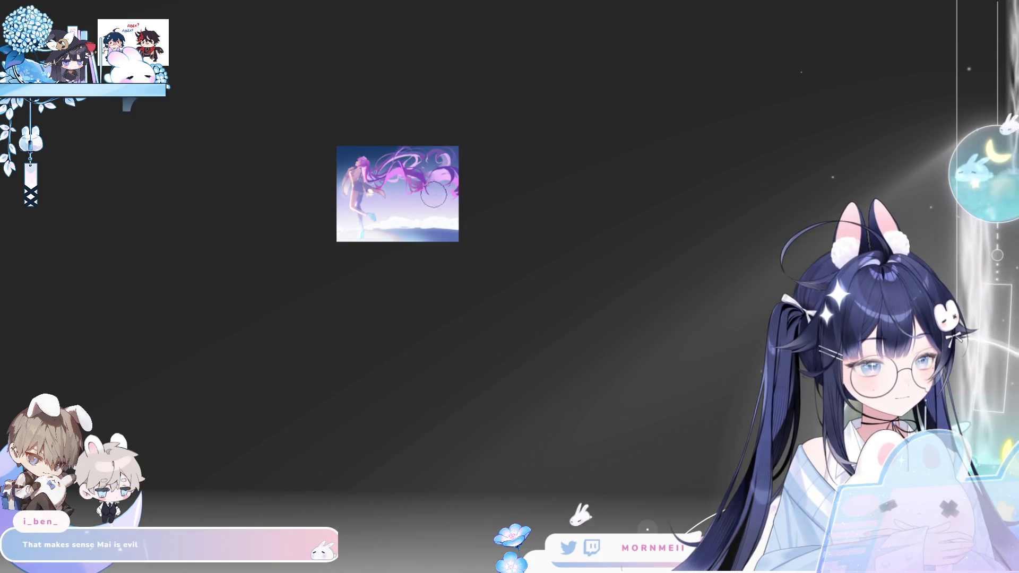
key(h)
key(h)
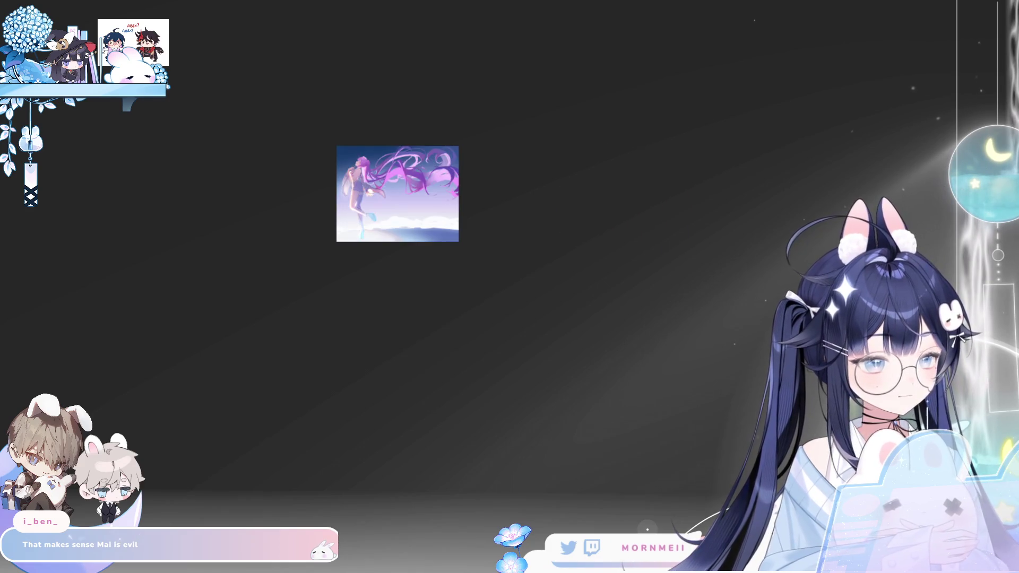
scroll(475, 432, up, 2)
scroll(628, 423, left, 3)
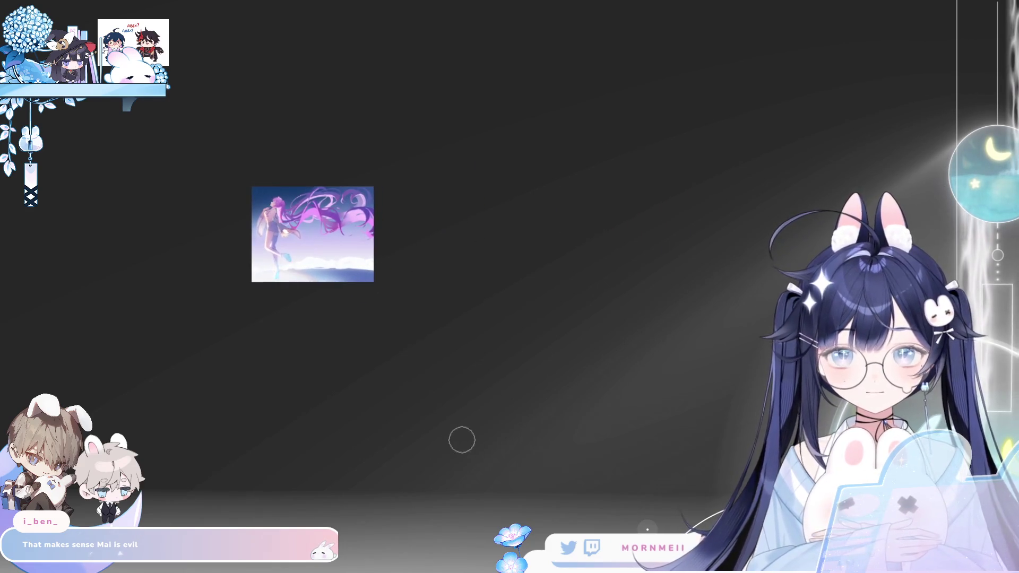
scroll(294, 219, up, 3)
scroll(295, 219, down, 2)
key(h)
key(h)
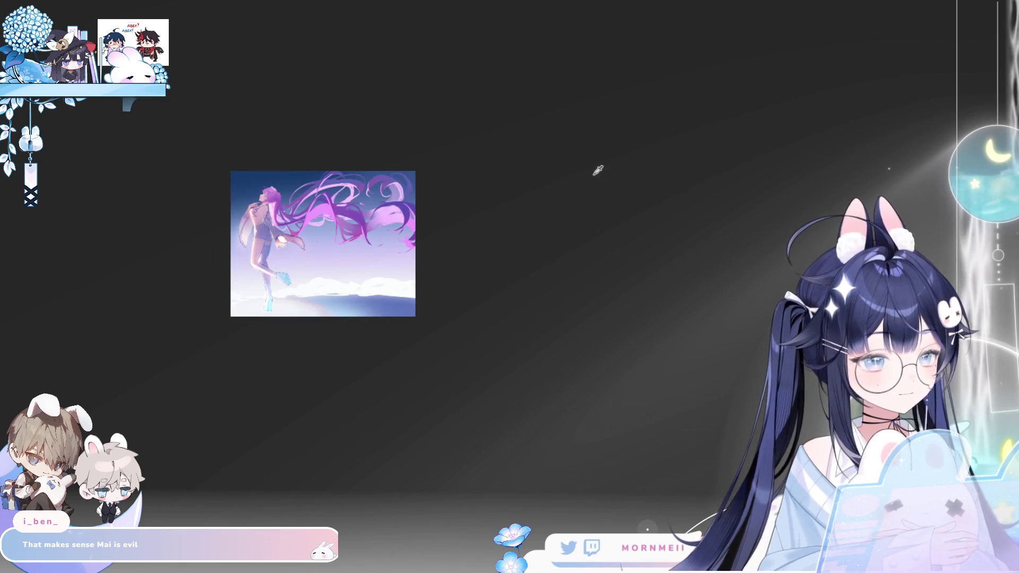
scroll(300, 223, up, 1)
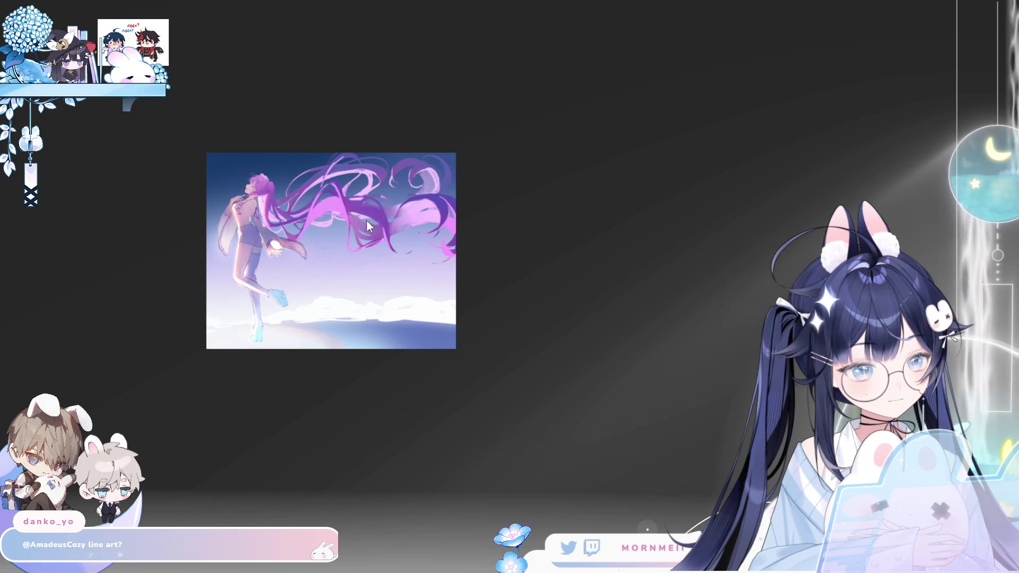
Enlarge the brush for the big moon disc, zooming out to an overview and back in
mouse_move(377, 208)
mouse_down()
mouse_move(363, 208)
mouse_move(365, 217)
mouse_up()
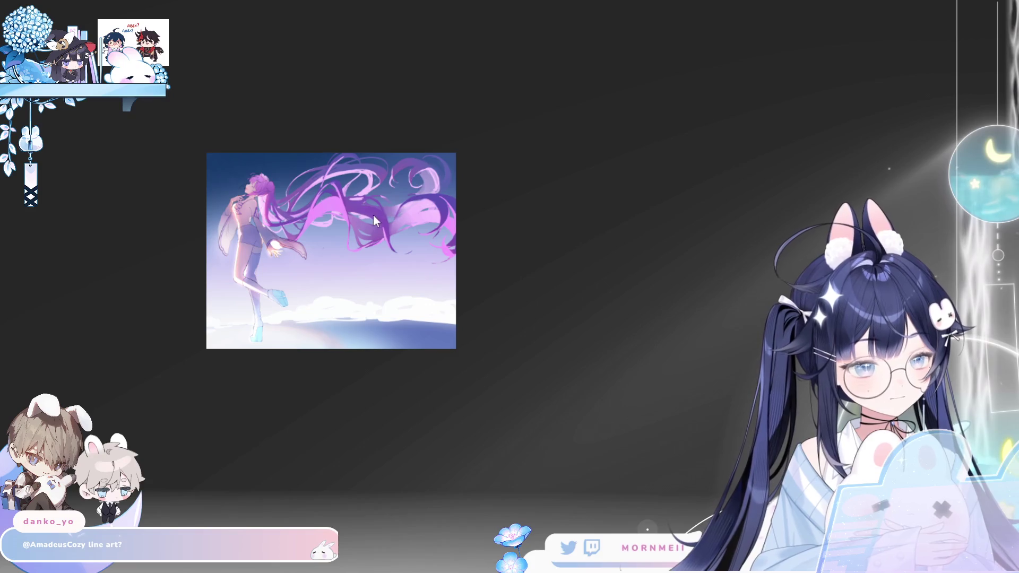
drag(438, 154, 417, 162)
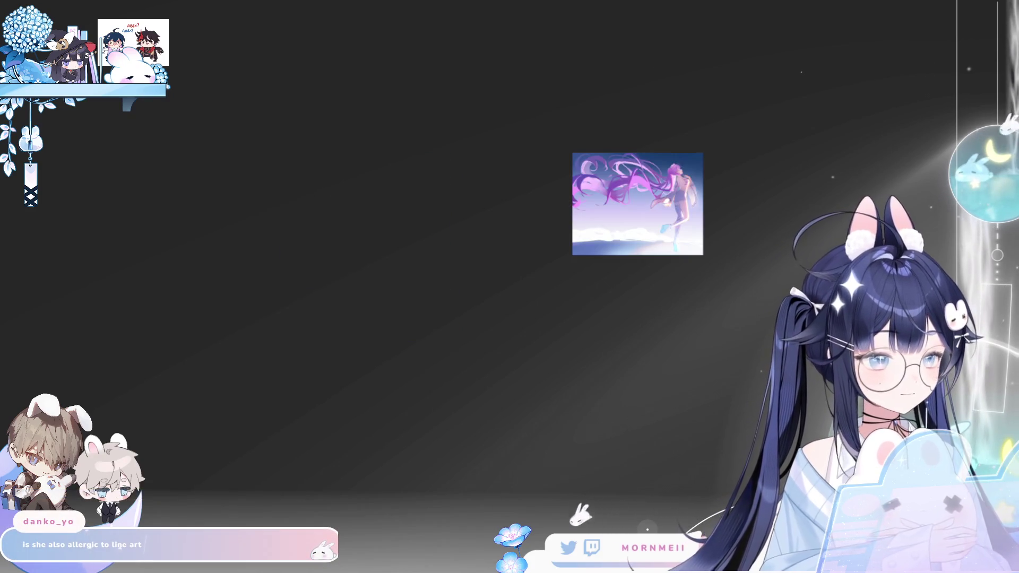
drag(614, 148, 473, 230)
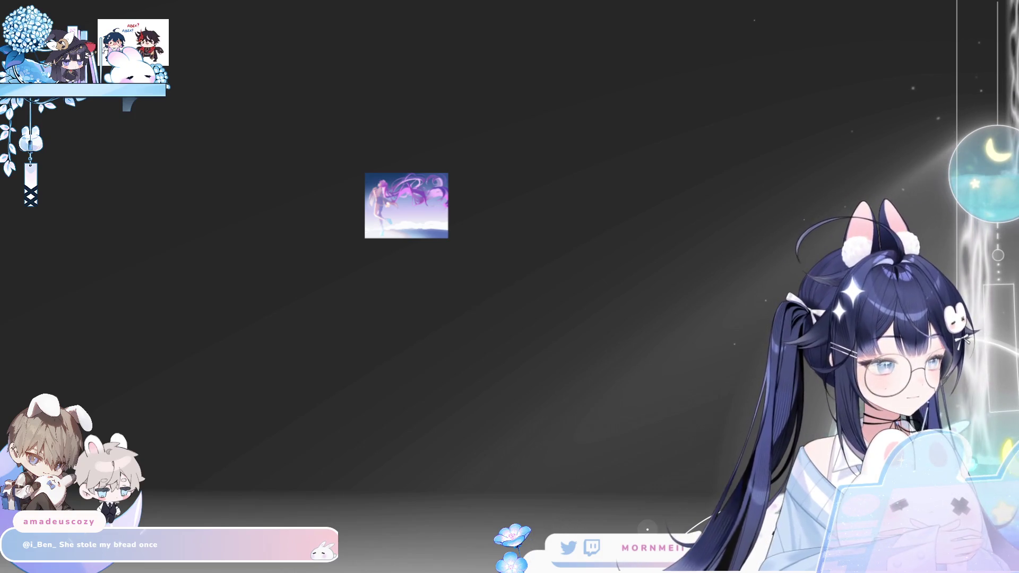
click(450, 201)
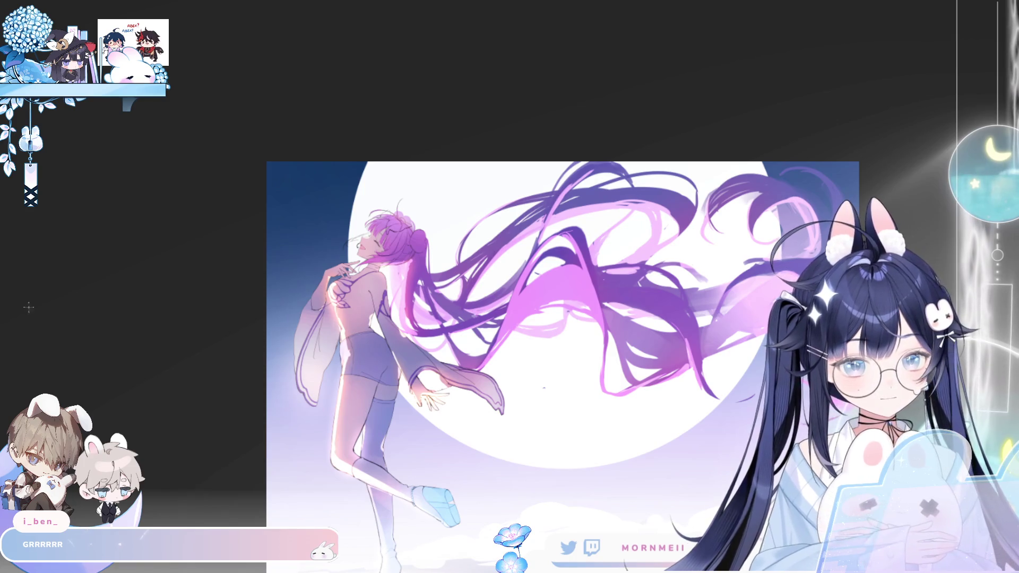
Clear a stray selection near the legs and undo the large white moon
drag(526, 373, 566, 424)
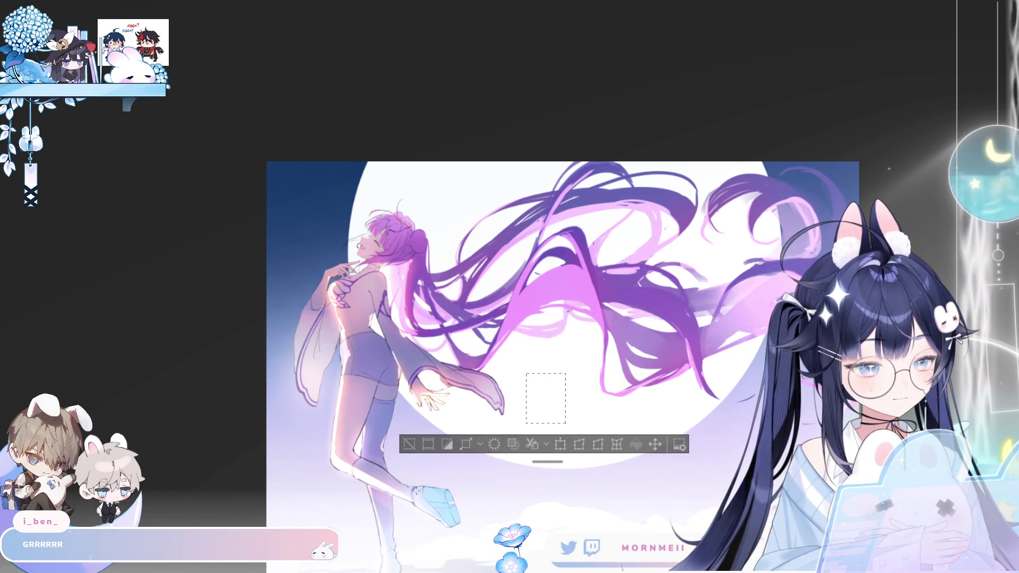
click(410, 444)
scroll(677, 453, down, 2)
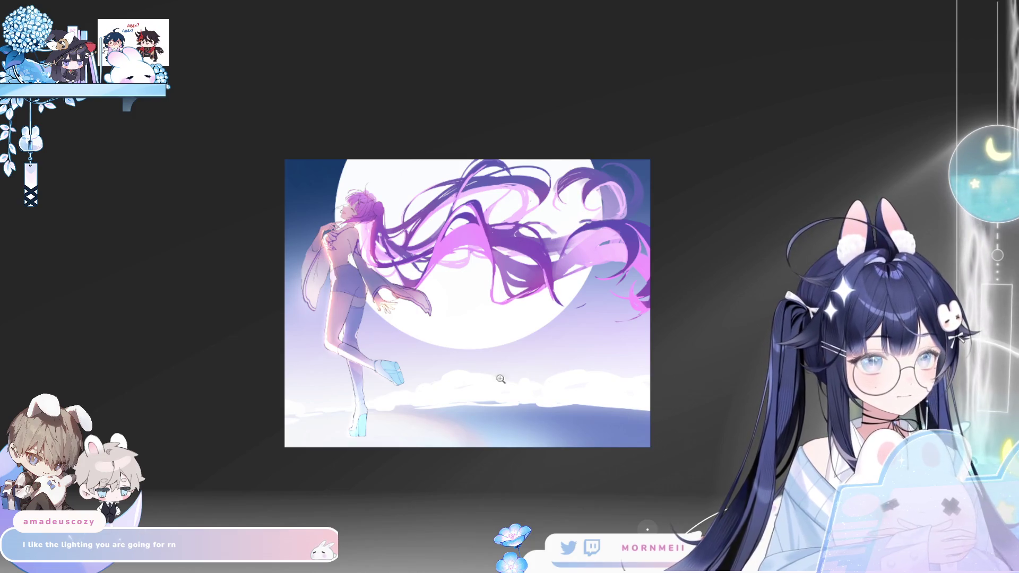
click(436, 295)
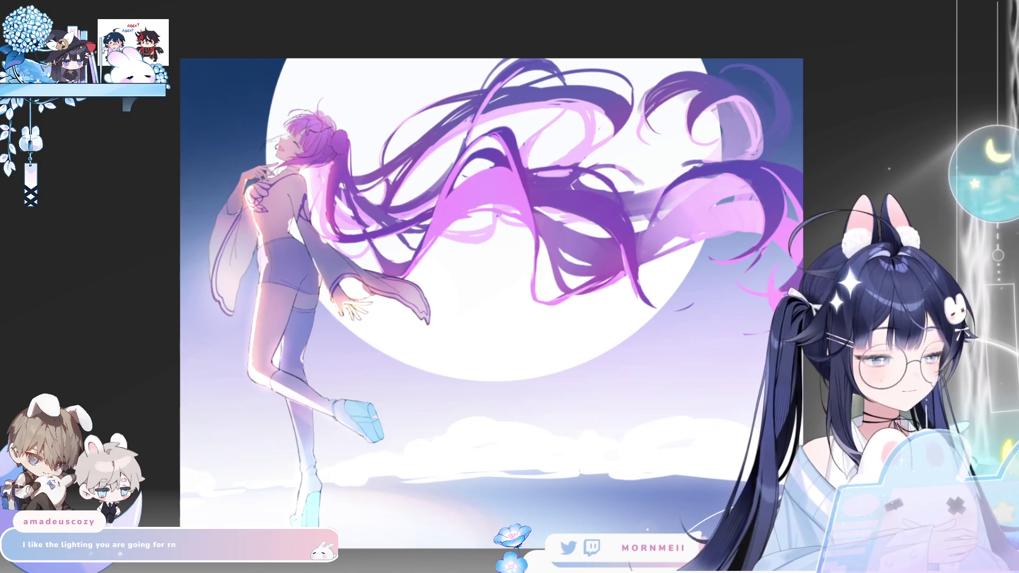
key(ctrl+z)
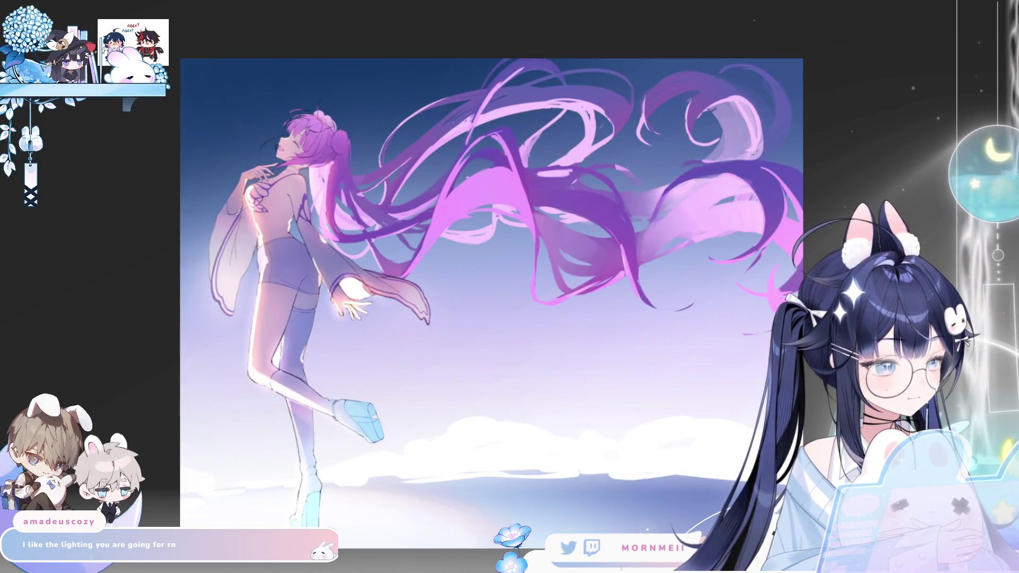
Pan over the figure, legs and clouds, mirroring the canvas to check the bare gradient sky
scroll(682, 450, up, 3)
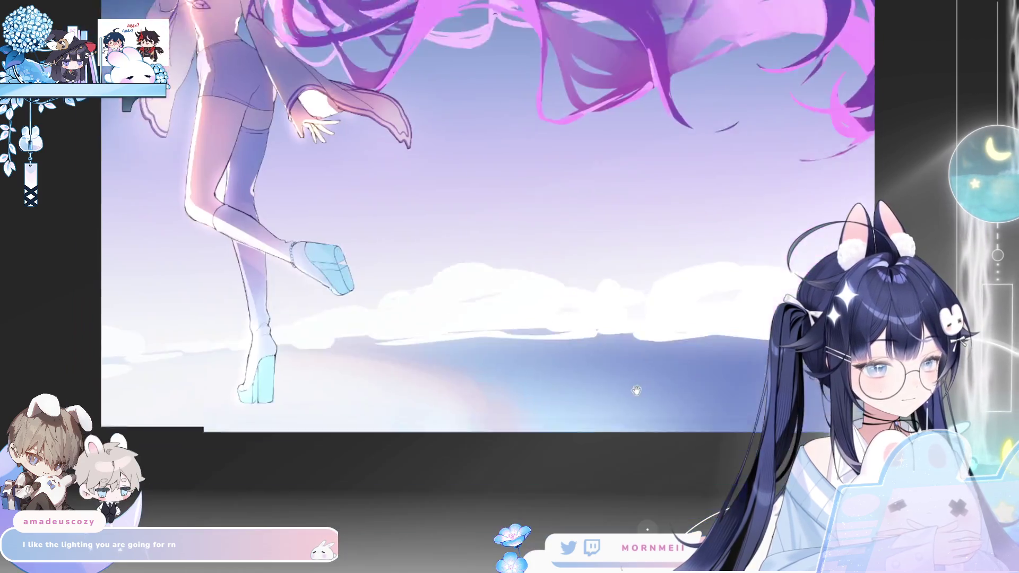
key(h)
mouse_move(357, 352)
mouse_down()
mouse_move(240, 394)
mouse_move(157, 446)
mouse_up()
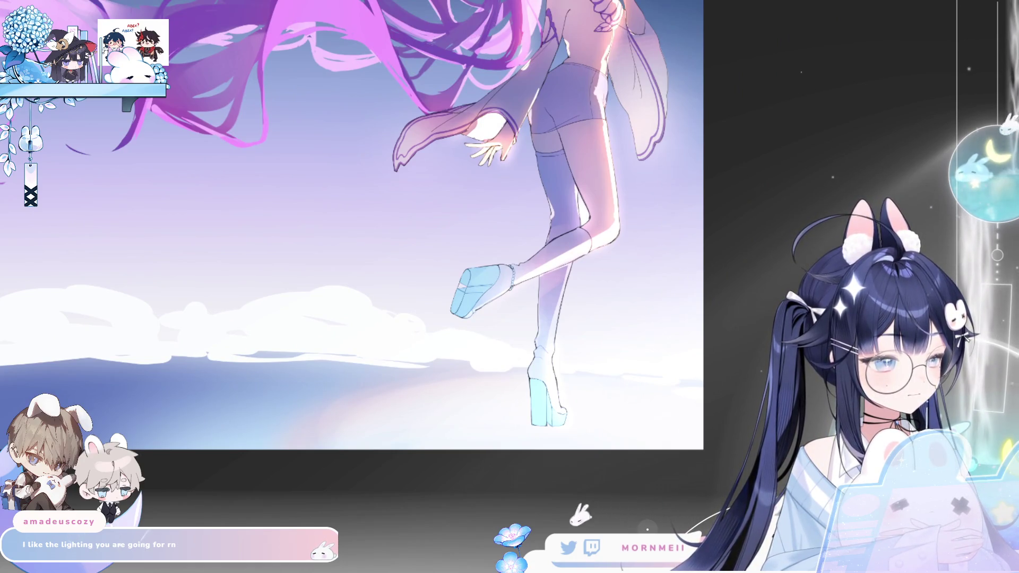
drag(736, 223, 723, 303)
key(h)
key(h)
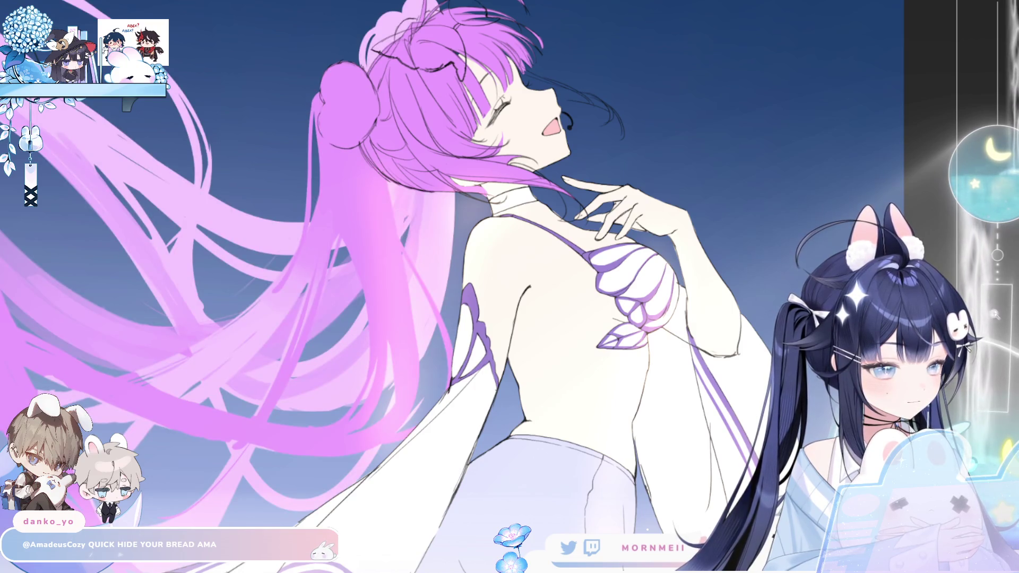
Shrink the brush and paint a soft pink blush on the cheek beside the closed eye
key(h)
scroll(636, 383, down, 3)
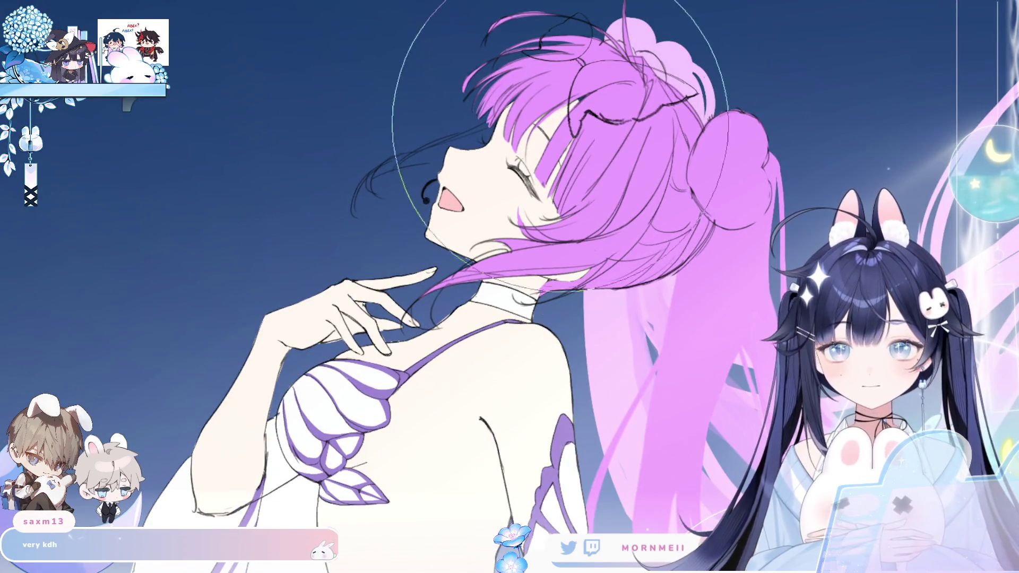
drag(489, 302, 499, 352)
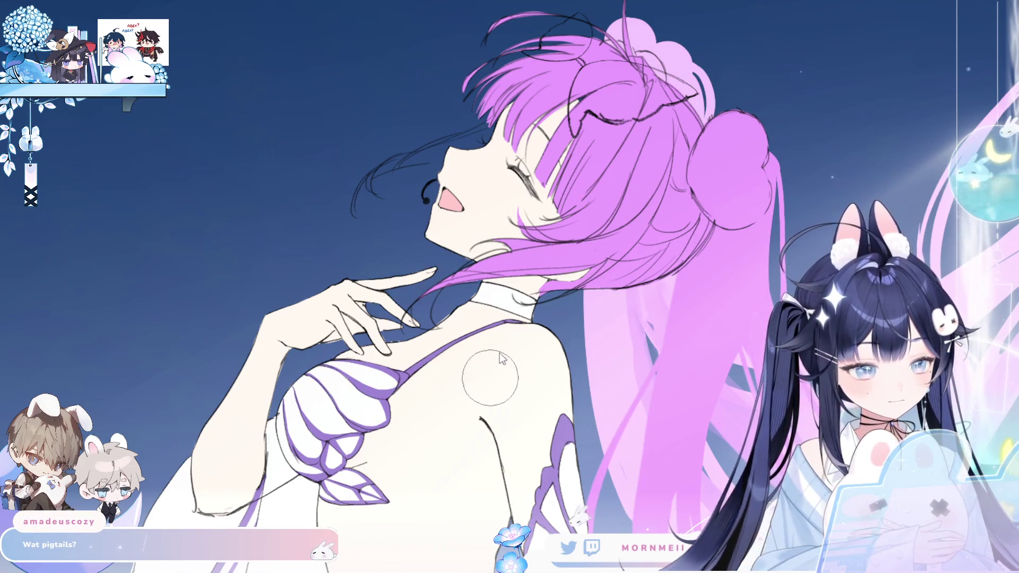
drag(520, 183, 525, 210)
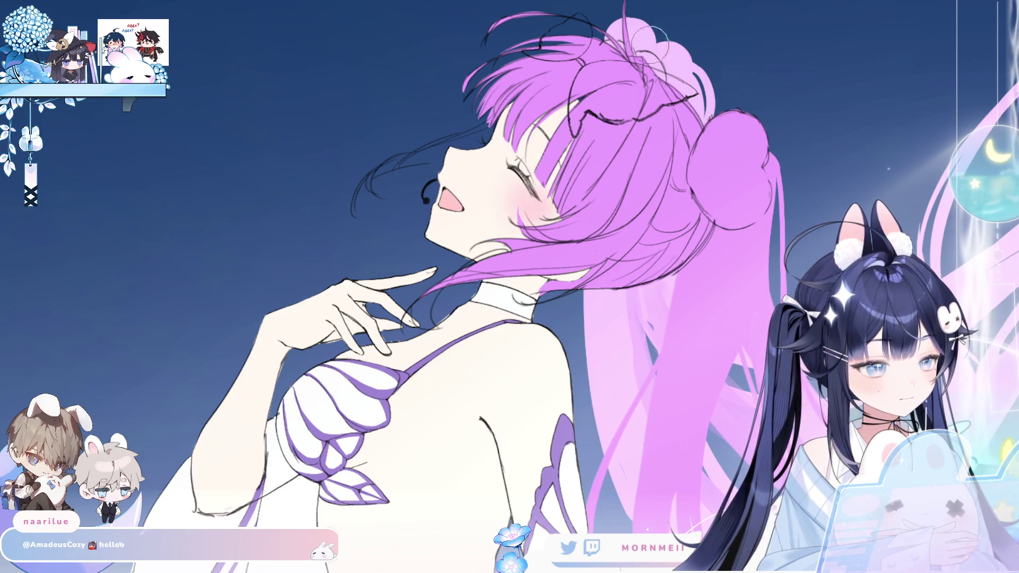
key(h)
key(h)
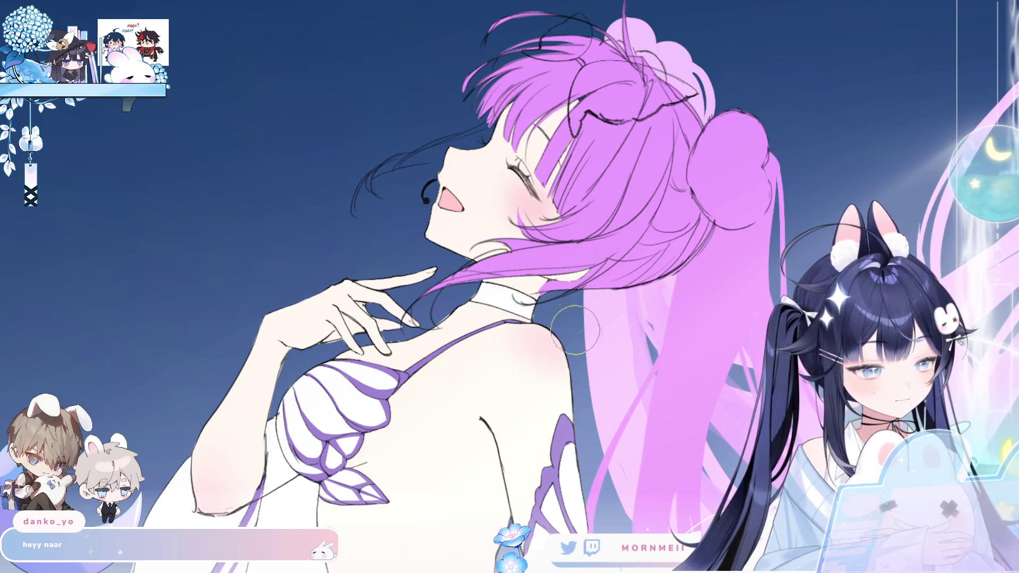
key(h)
key(h)
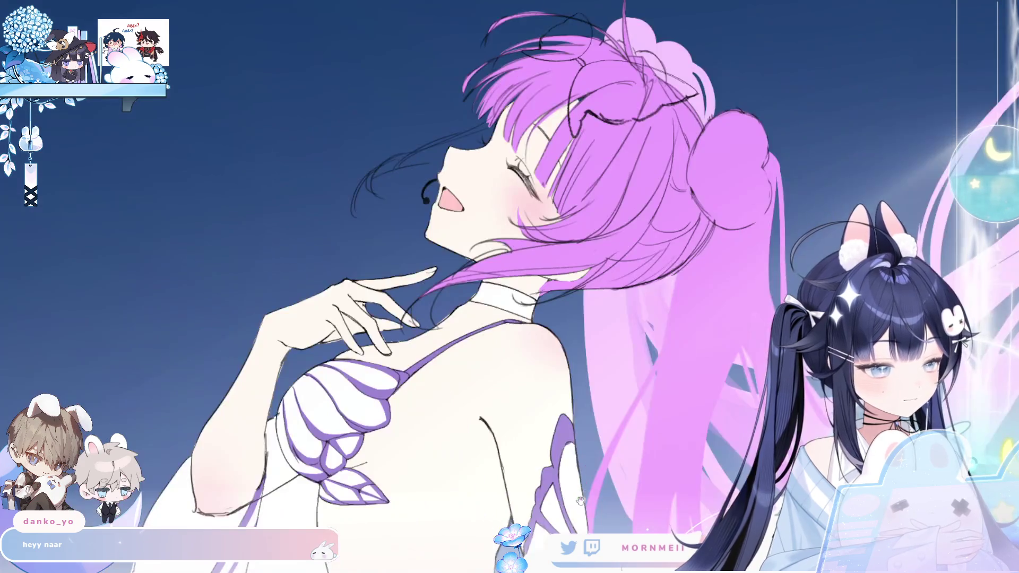
scroll(740, 472, down, 10)
scroll(740, 471, down, 4)
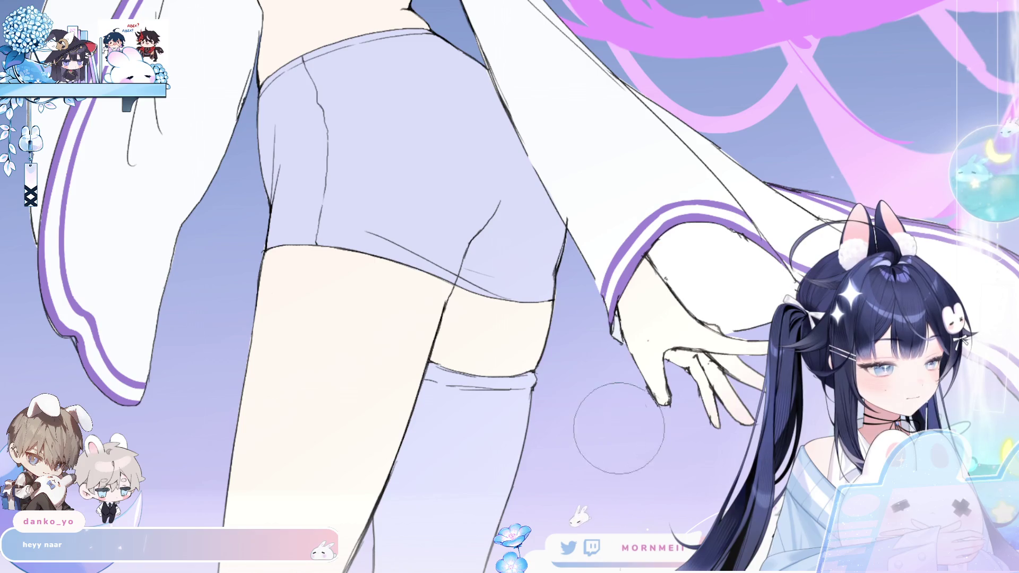
scroll(646, 442, up, 3)
scroll(646, 442, up, 2)
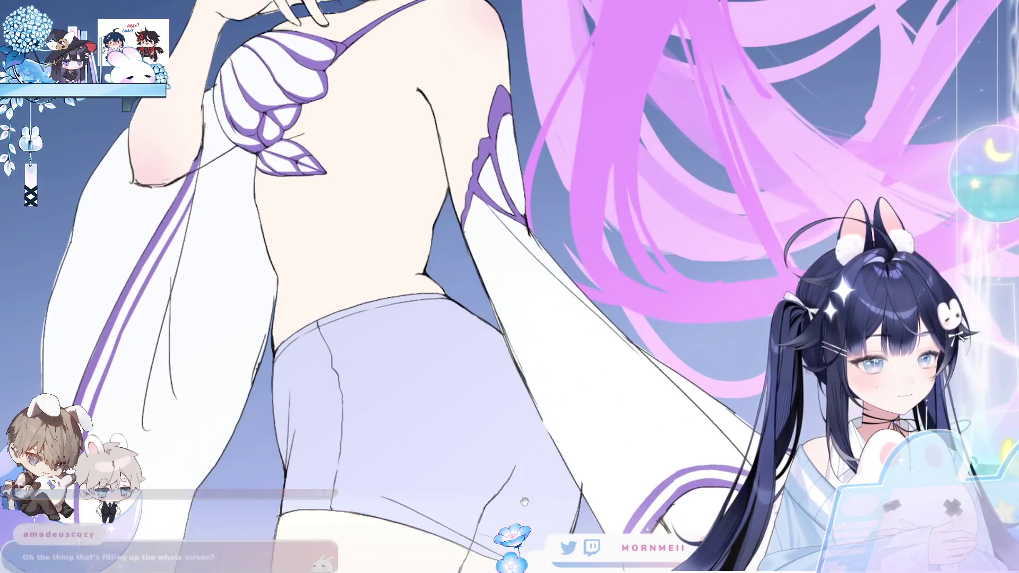
scroll(250, 296, down, 10)
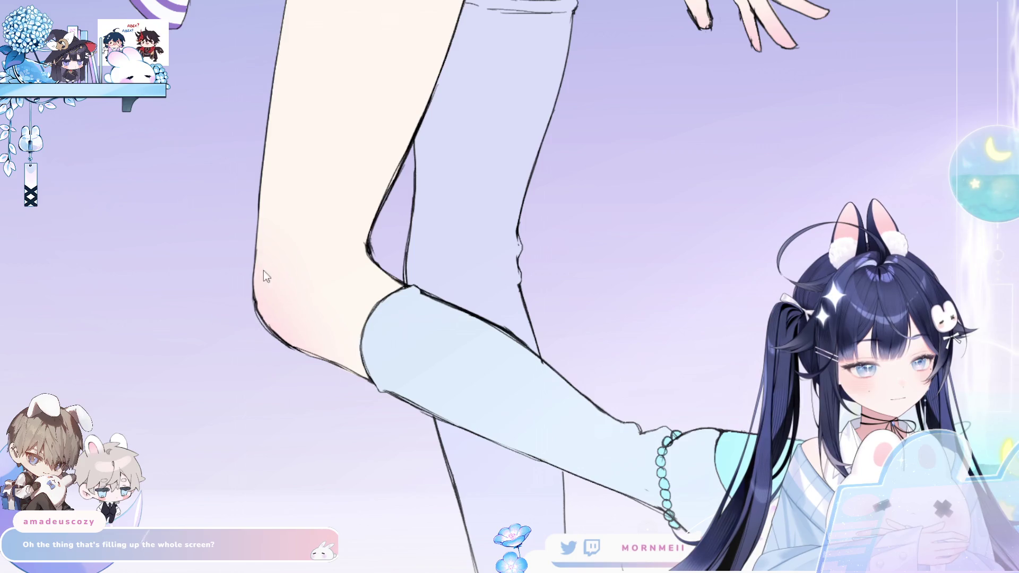
key(h)
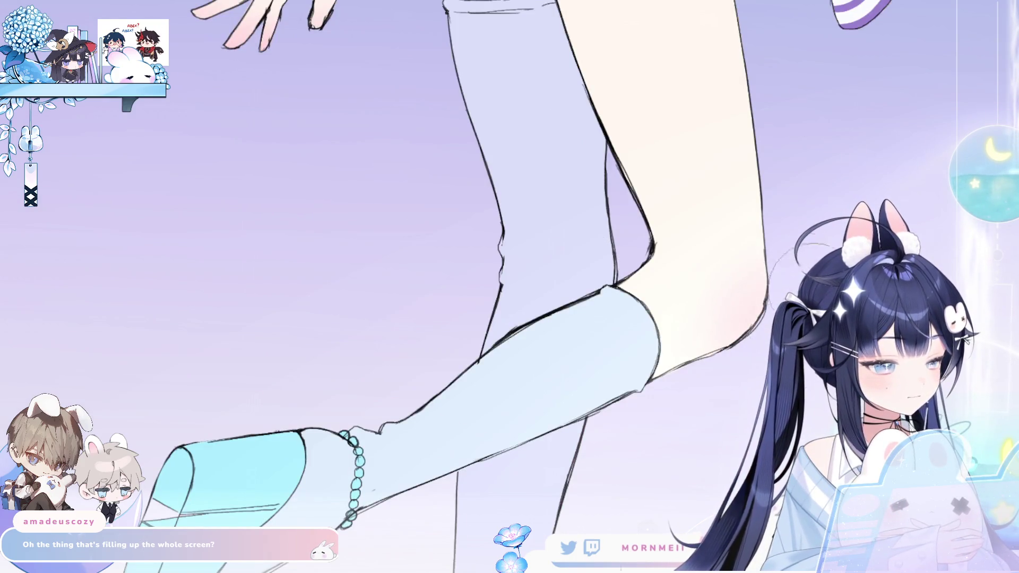
key(h)
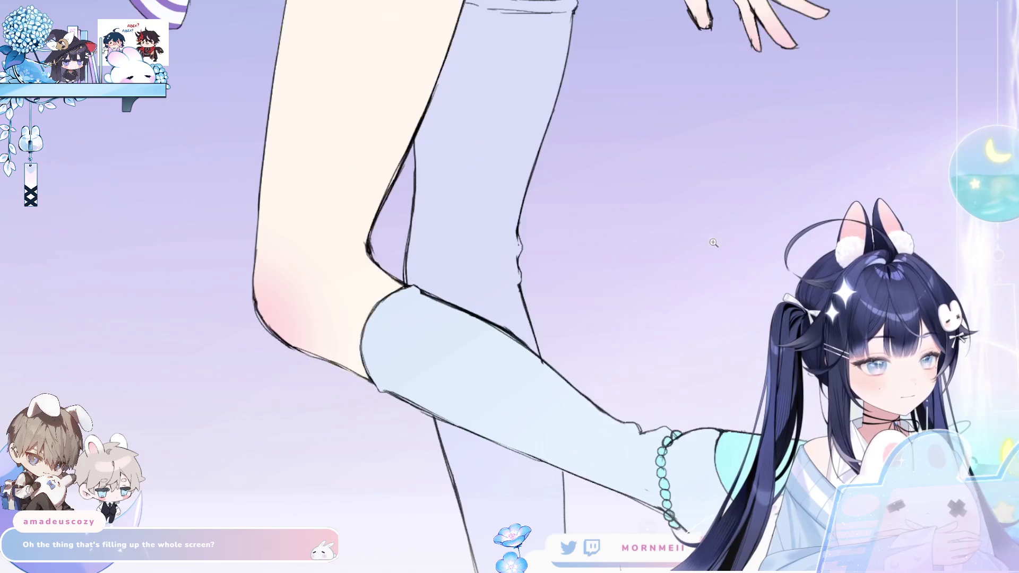
scroll(705, 239, up, 10)
scroll(494, 294, up, 3)
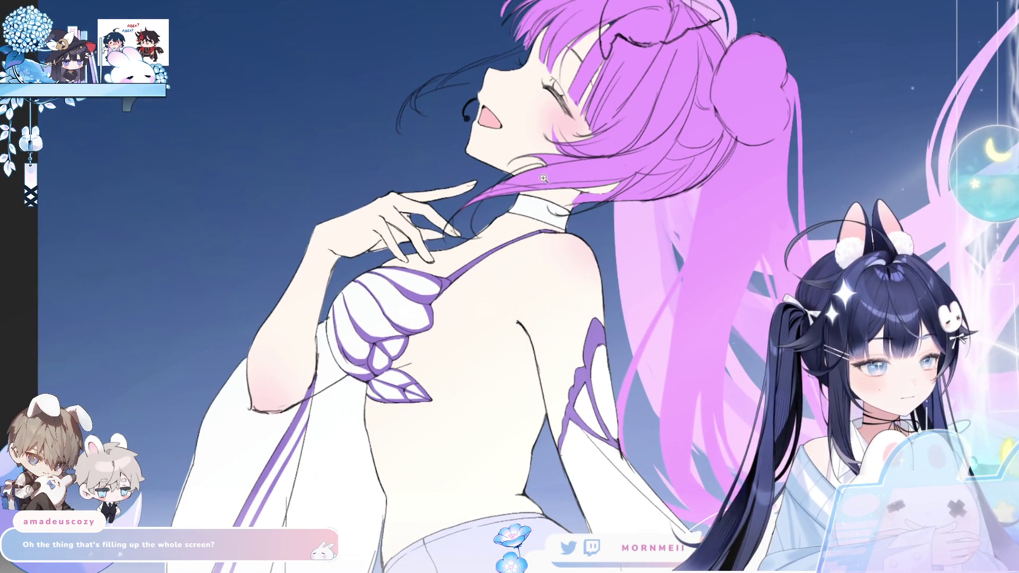
key(h)
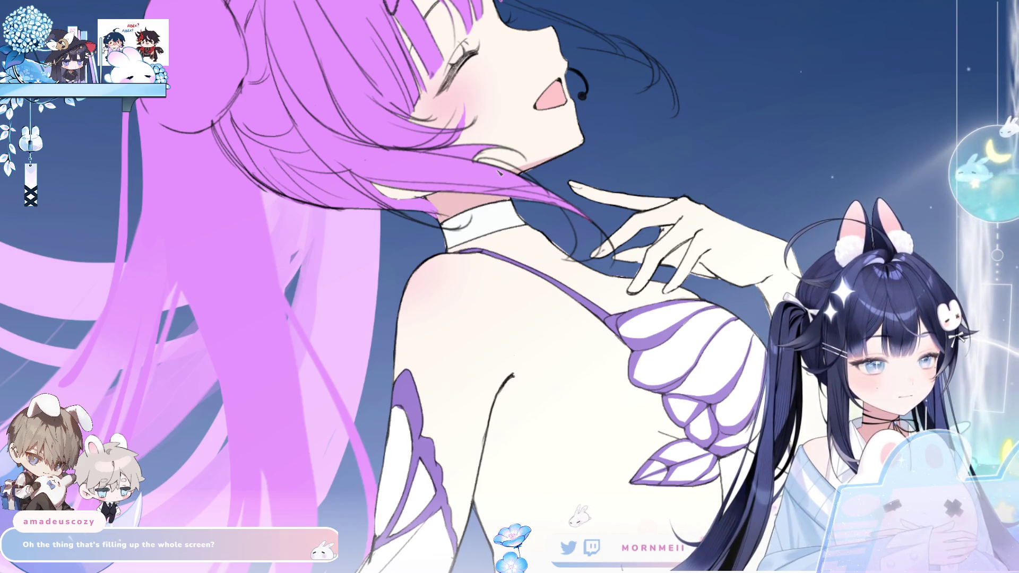
key(h)
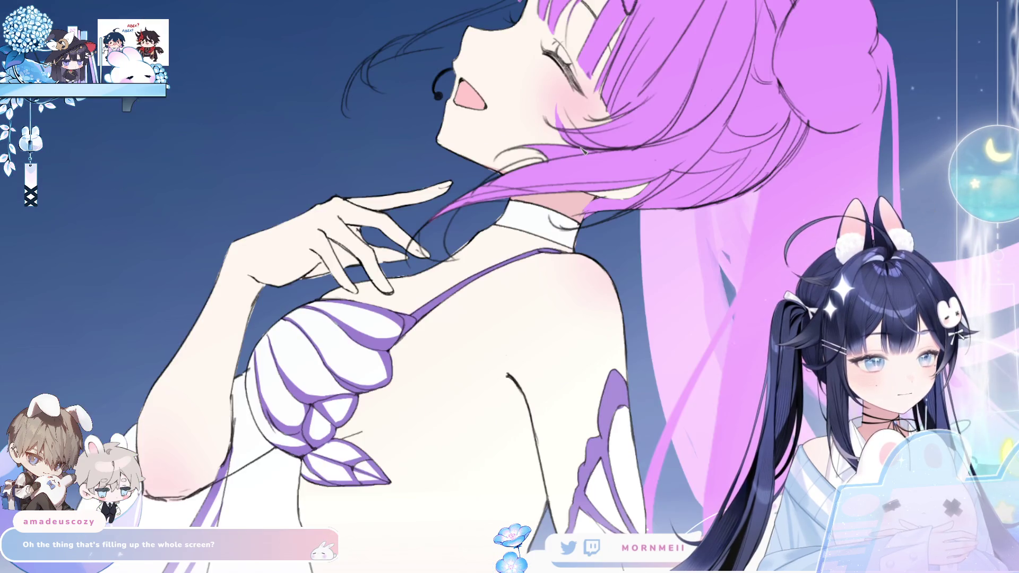
key(h)
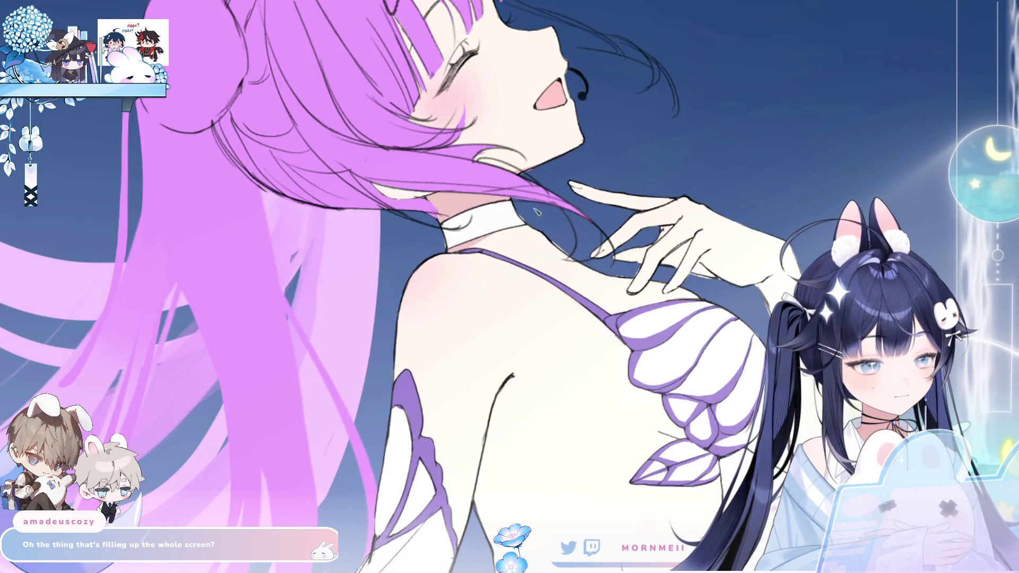
key(h)
key(ctrl+0)
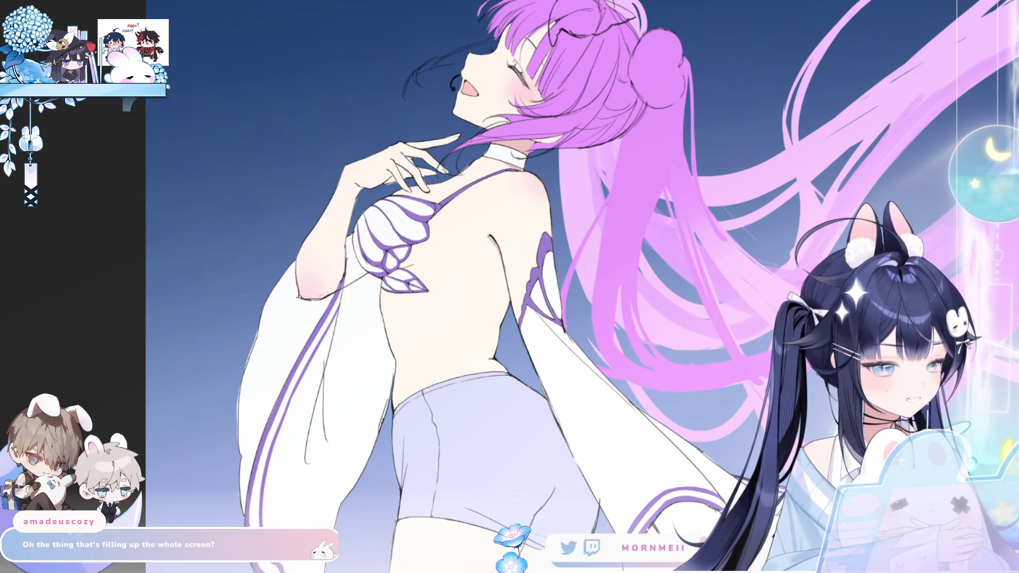
scroll(510, 48, up, 3)
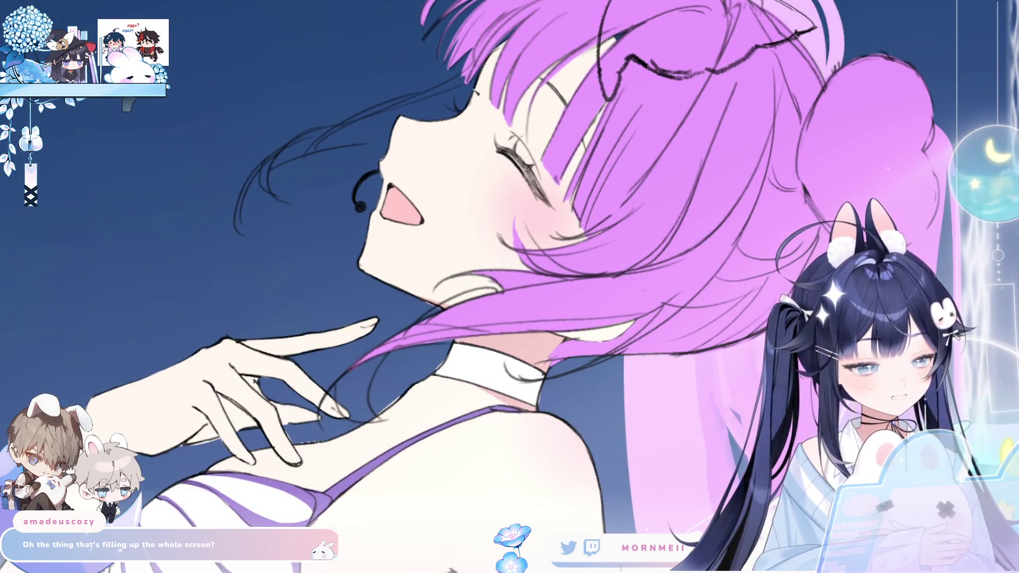
key(b)
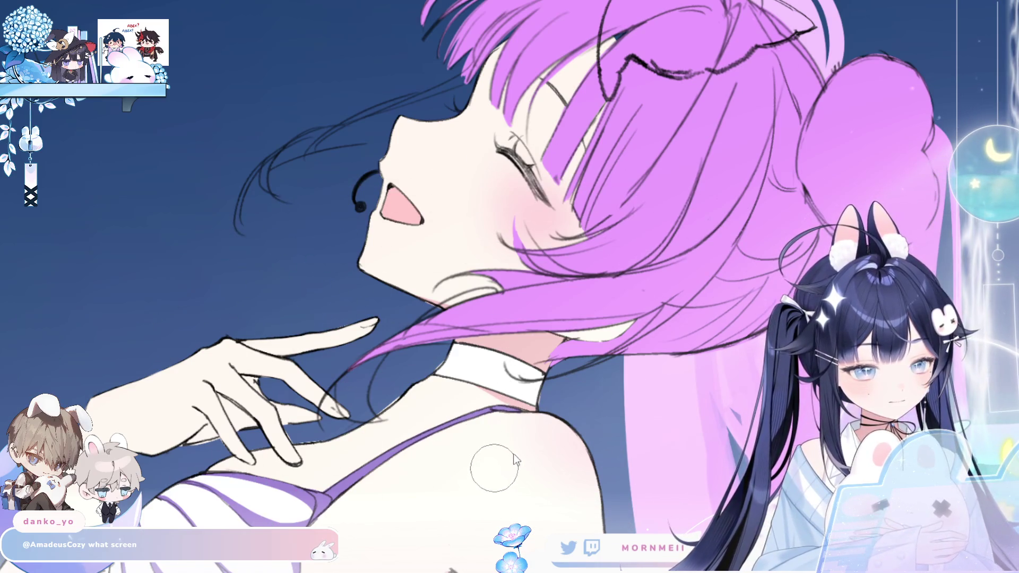
mouse_move(494, 133)
mouse_down()
mouse_move(518, 143)
mouse_move(489, 118)
mouse_up()
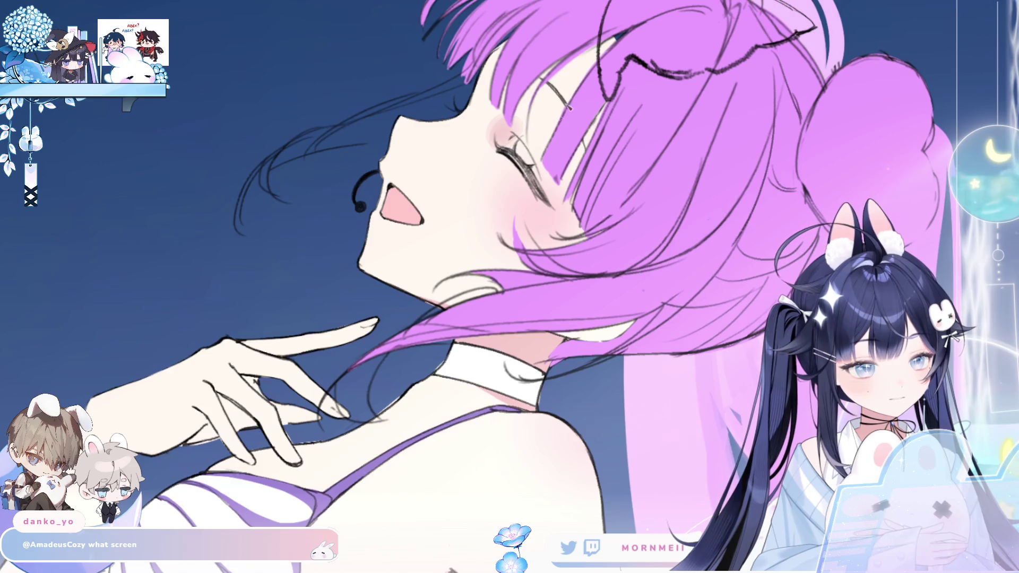
key(h)
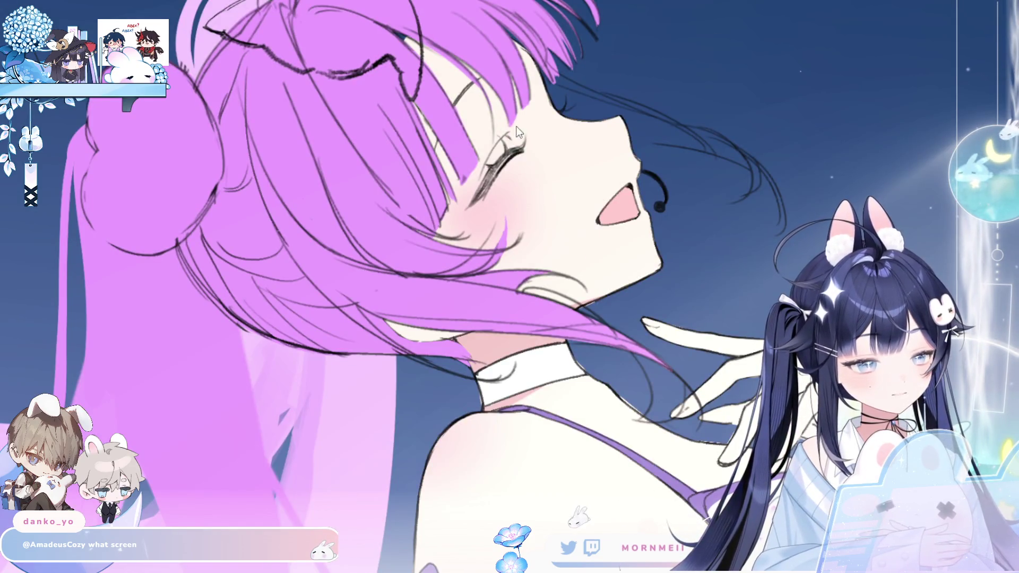
mouse_move(522, 135)
mouse_down()
mouse_move(504, 144)
mouse_move(532, 149)
mouse_up()
click(528, 127)
key(ctrl+z)
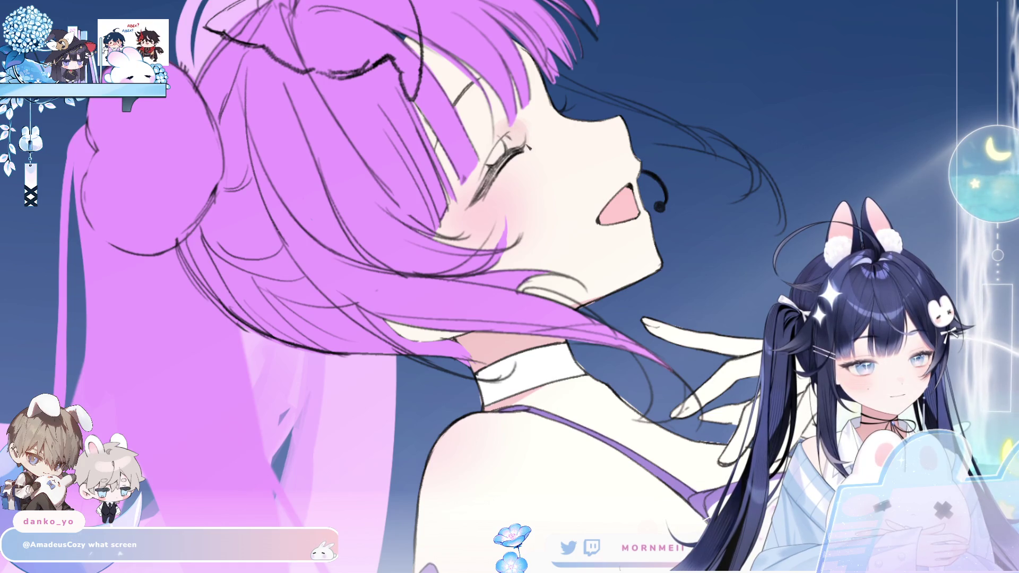
key(m)
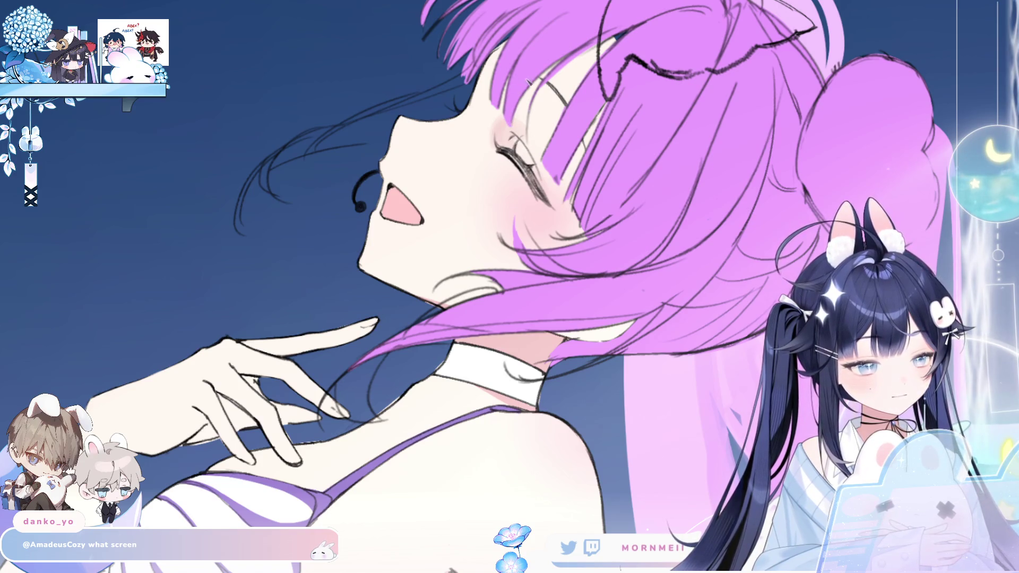
key(m)
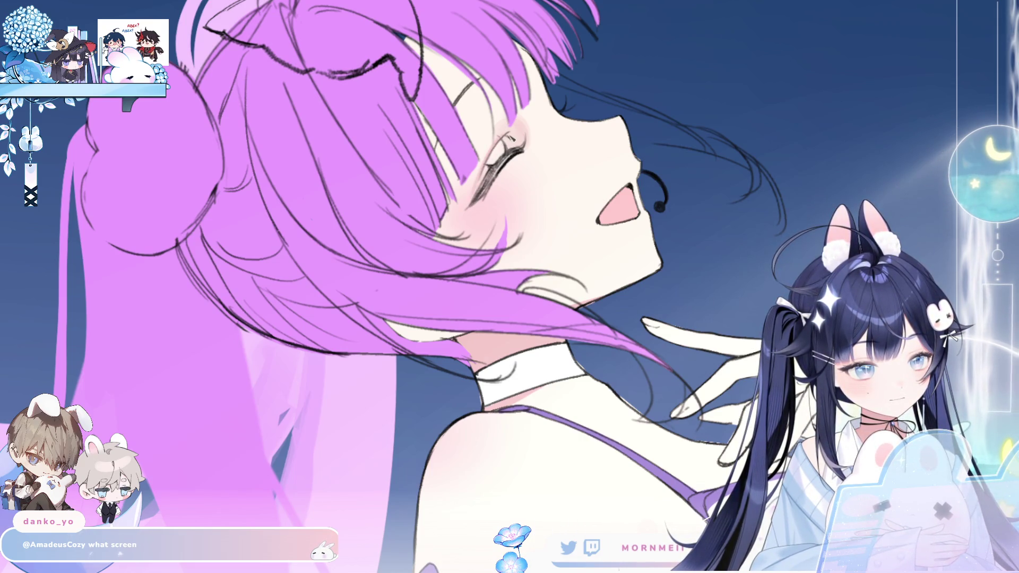
key(m)
key(m)
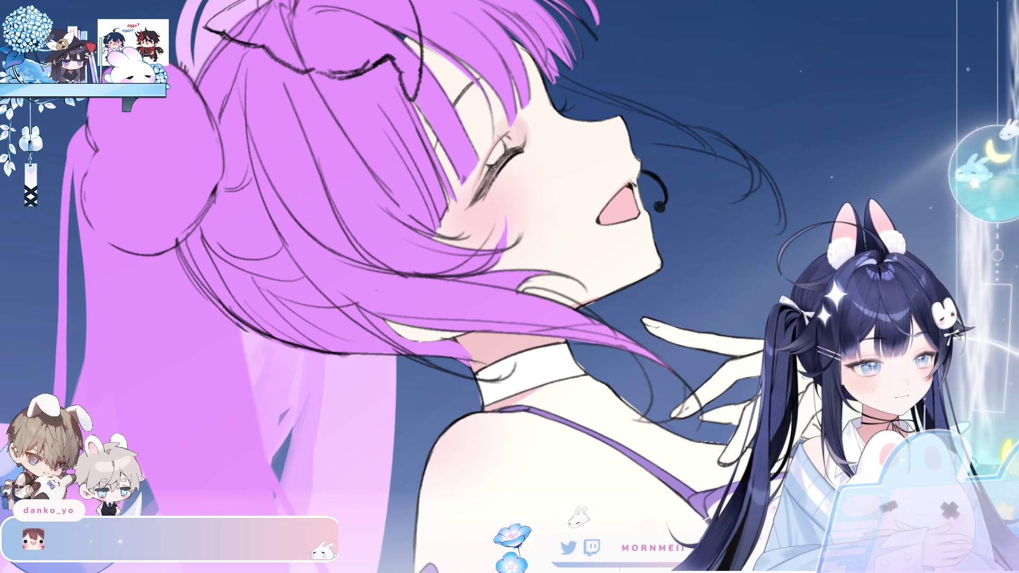
key(h)
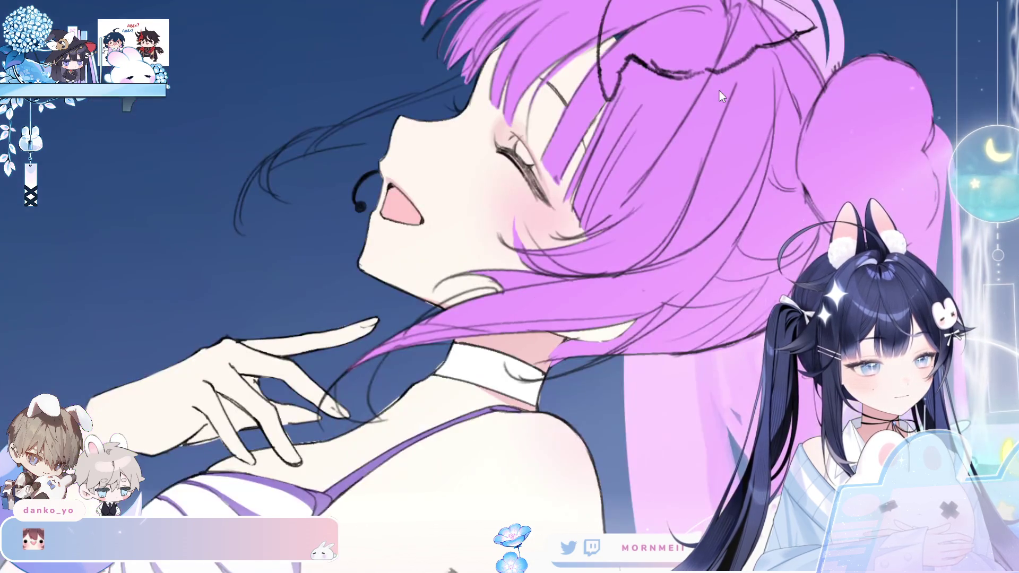
key(h)
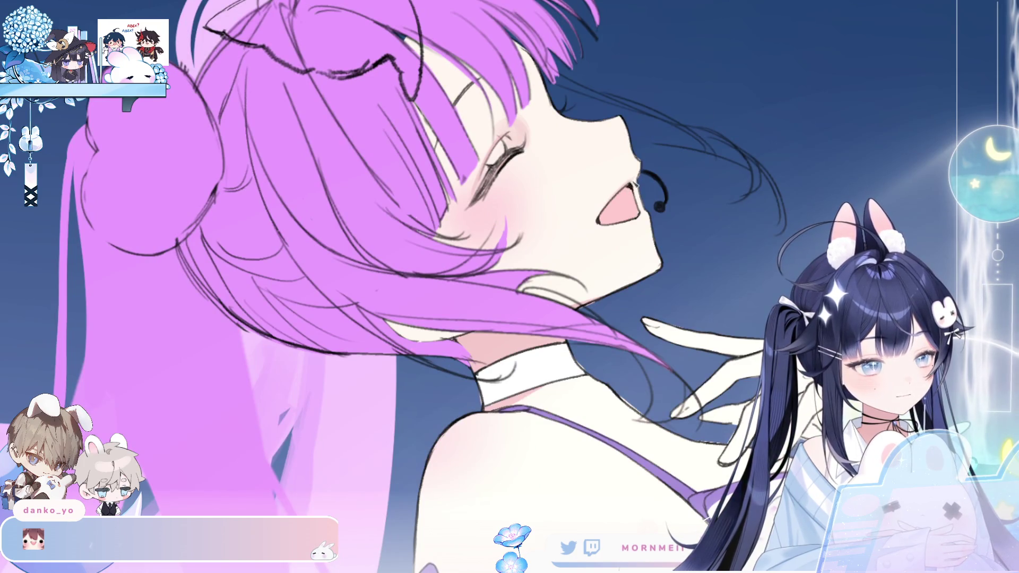
key(h)
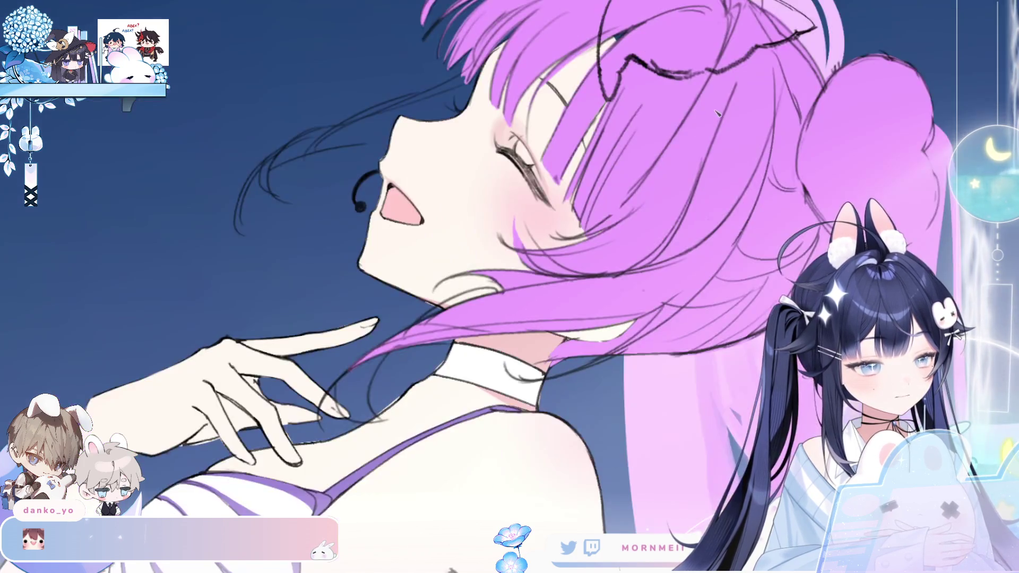
key(h)
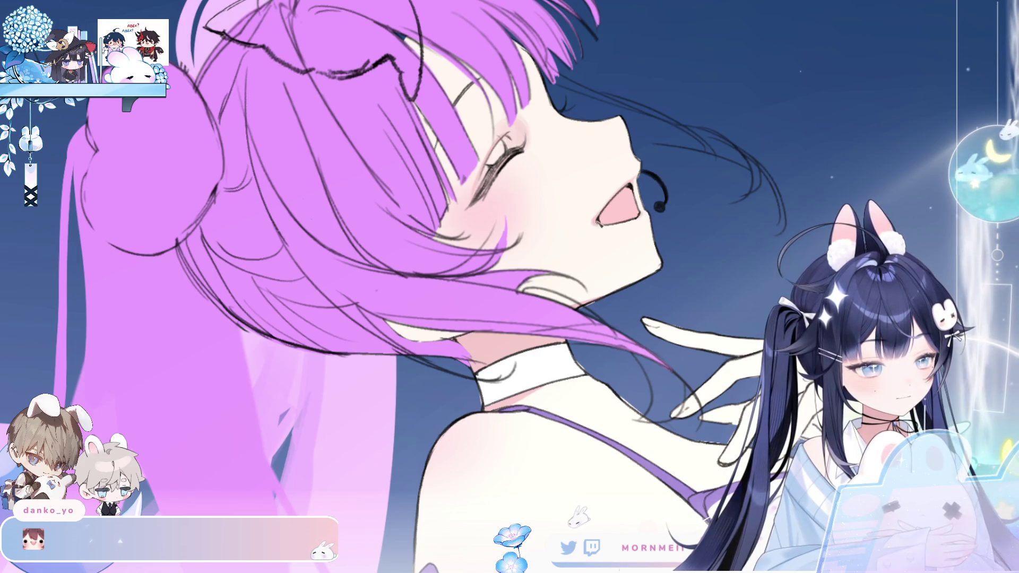
key(h)
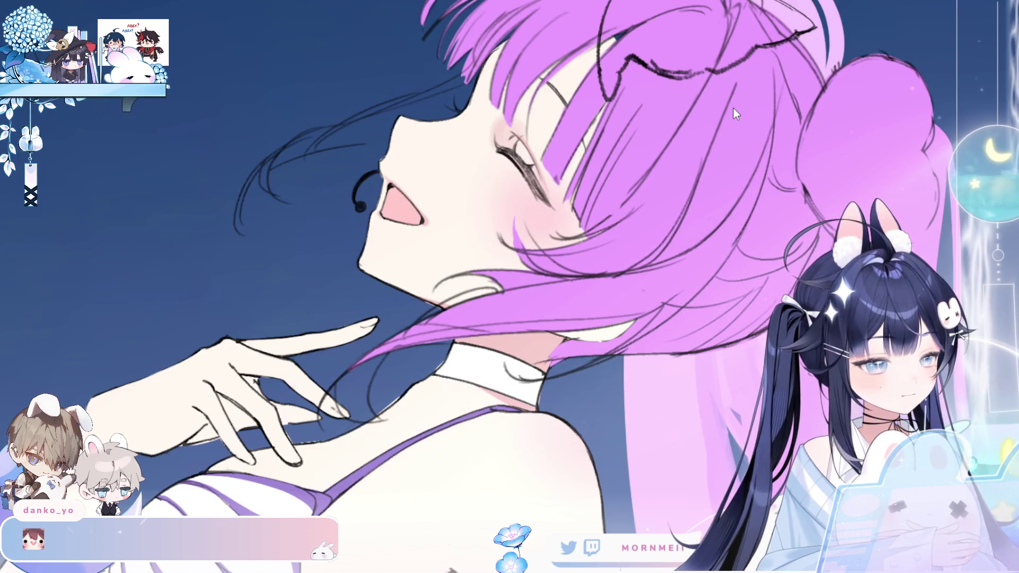
key(h)
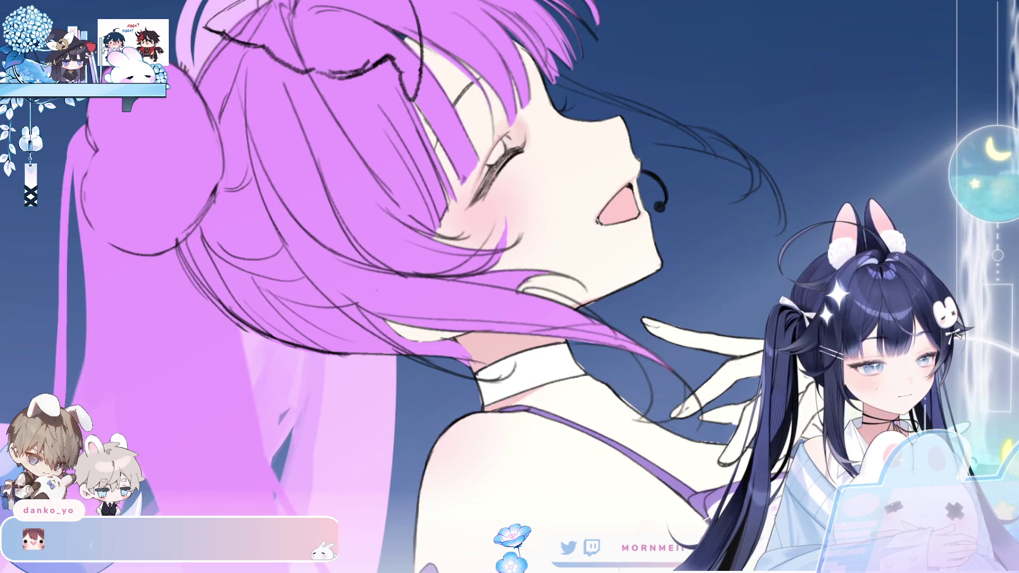
key(h)
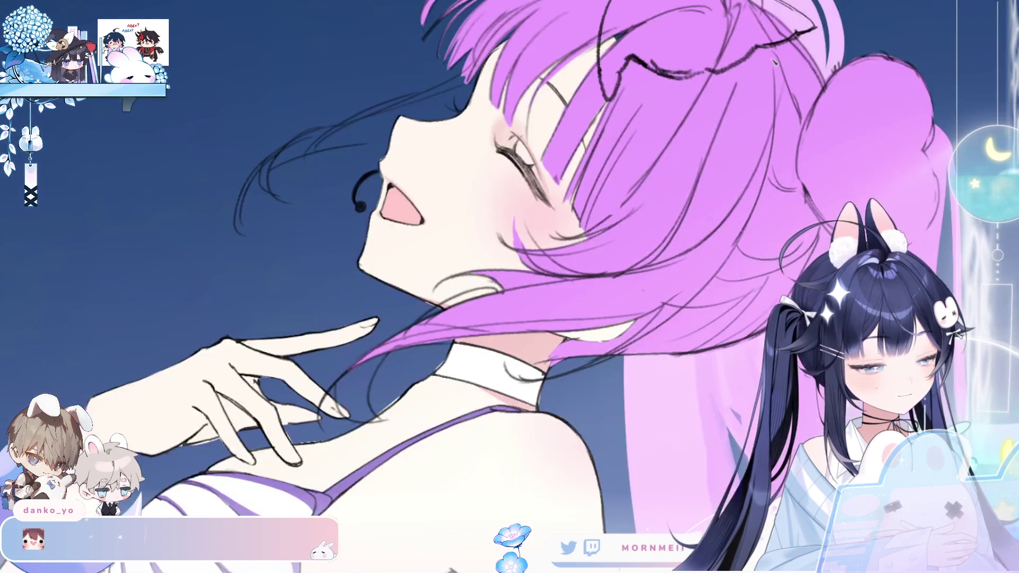
key(h)
mouse_move(697, 75)
mouse_down()
mouse_move(552, 11)
mouse_move(570, 59)
mouse_up()
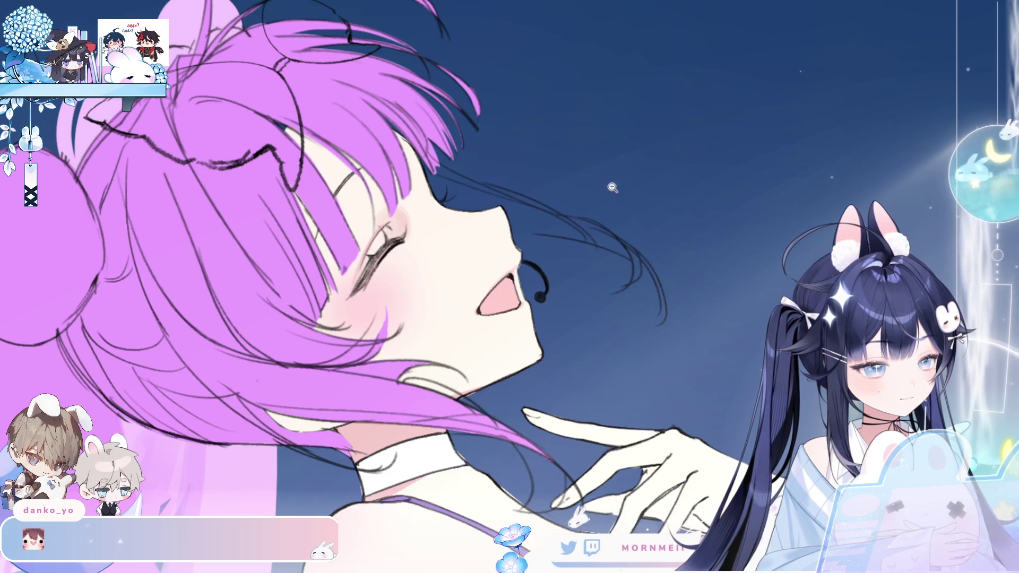
key(ctrl+0)
key(h)
key(h)
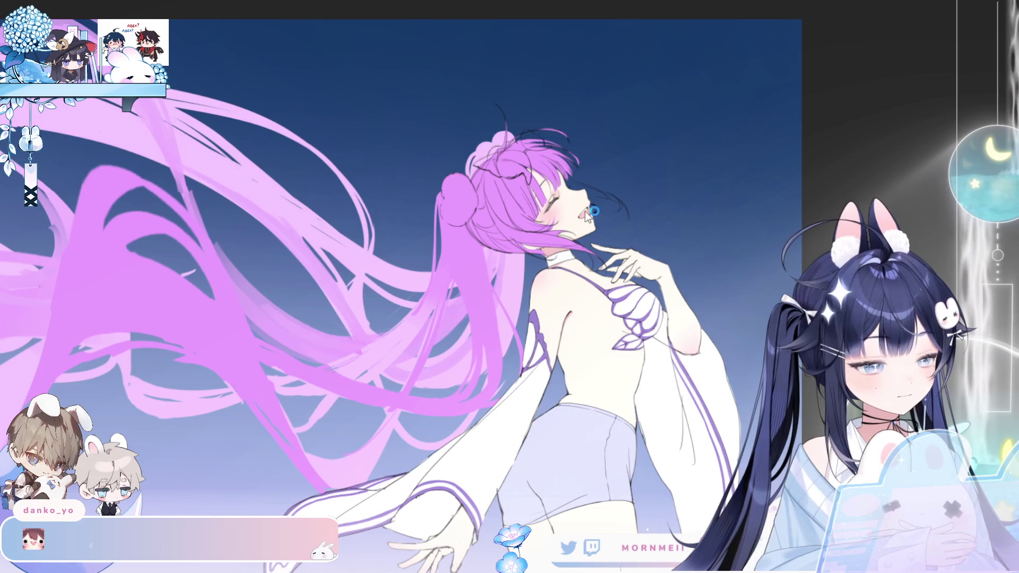
key(h)
key(h)
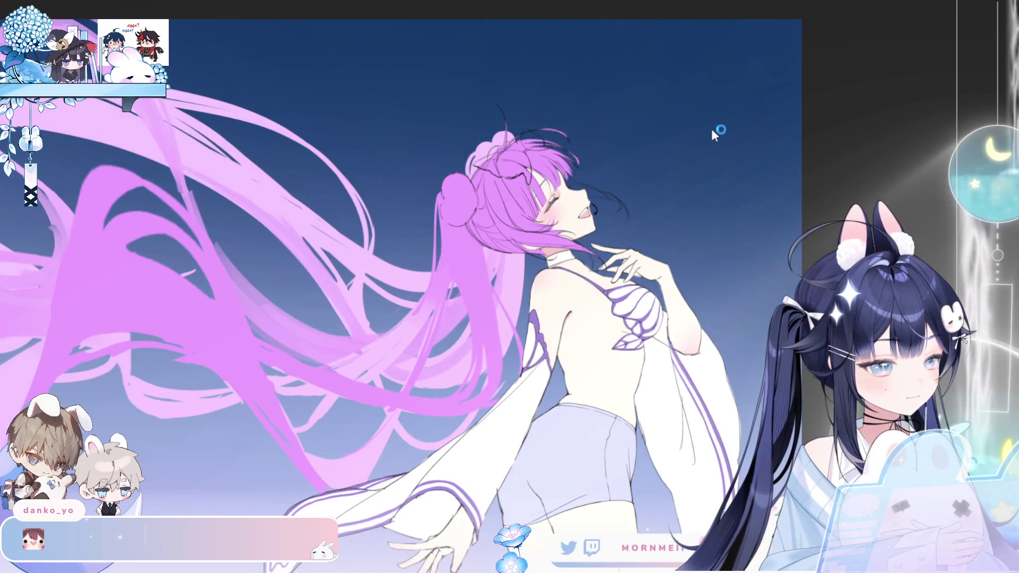
key(h)
key(h)
click(653, 164)
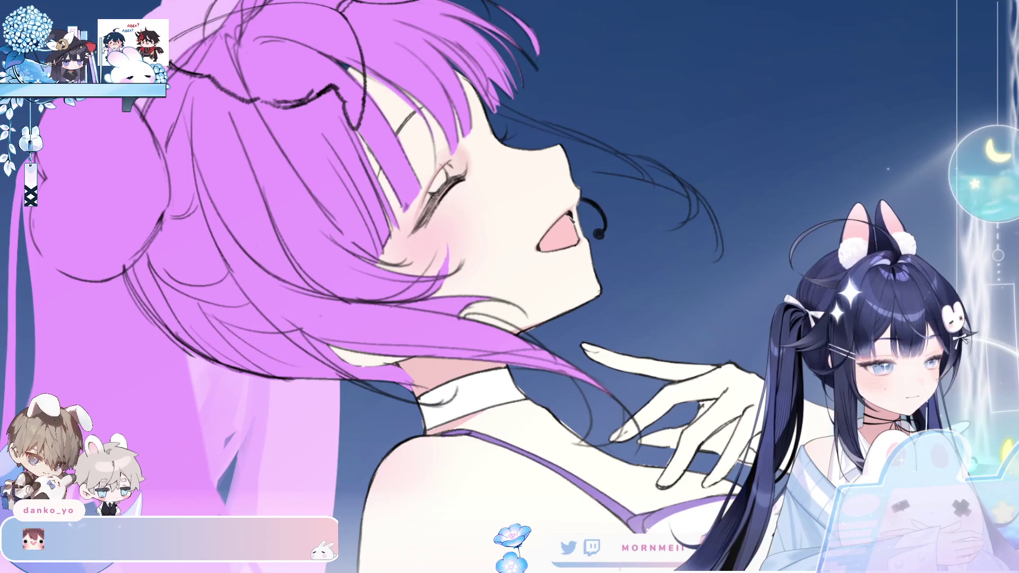
key(h)
alt+click(602, 189)
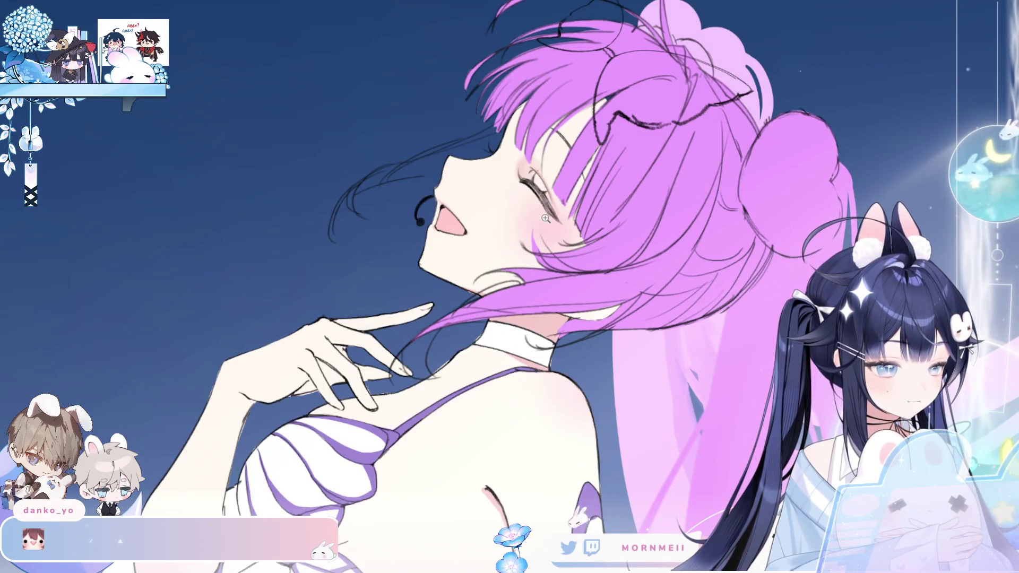
key(h)
alt+click(610, 125)
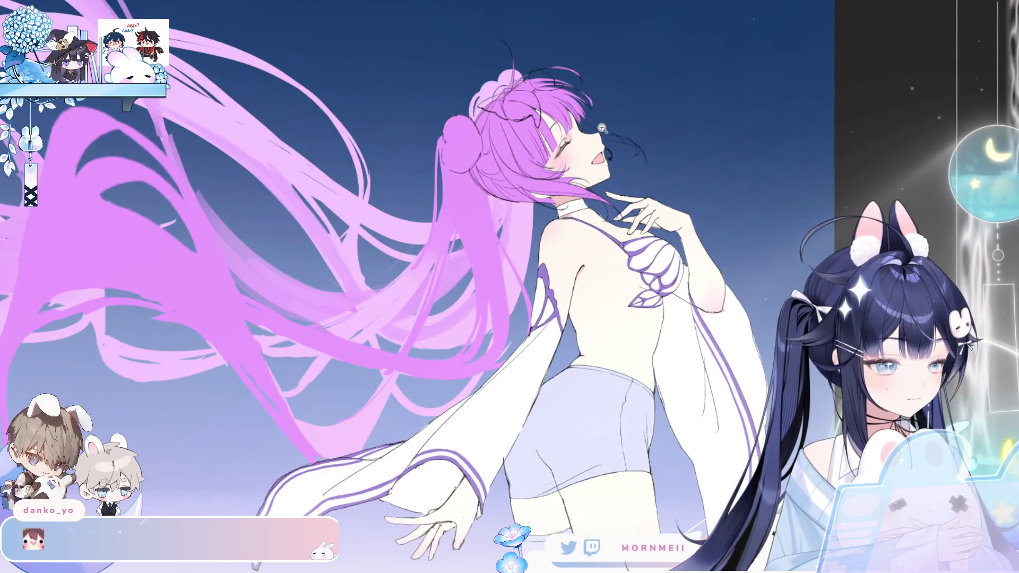
alt+click(673, 86)
key(h)
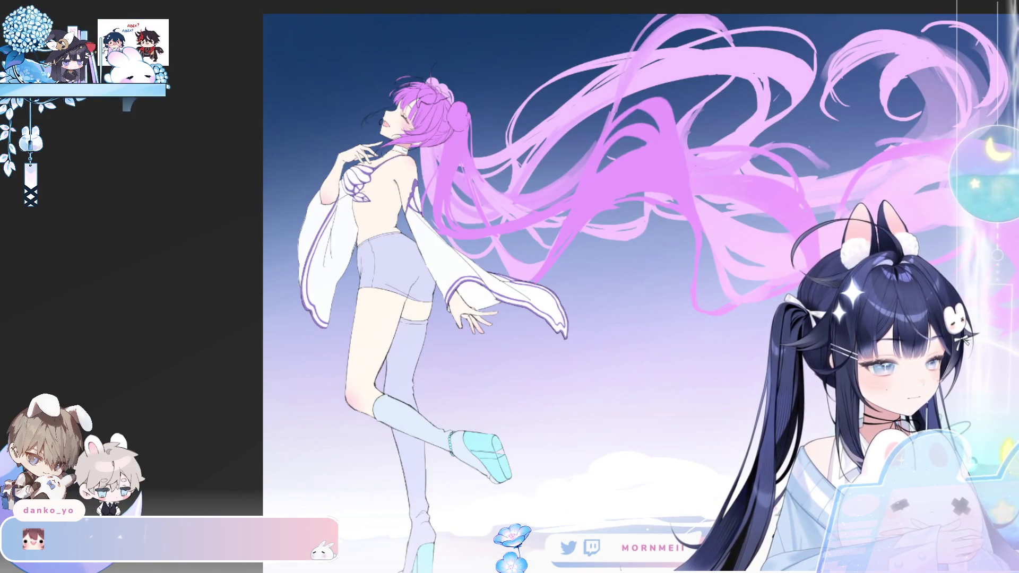
click(381, 250)
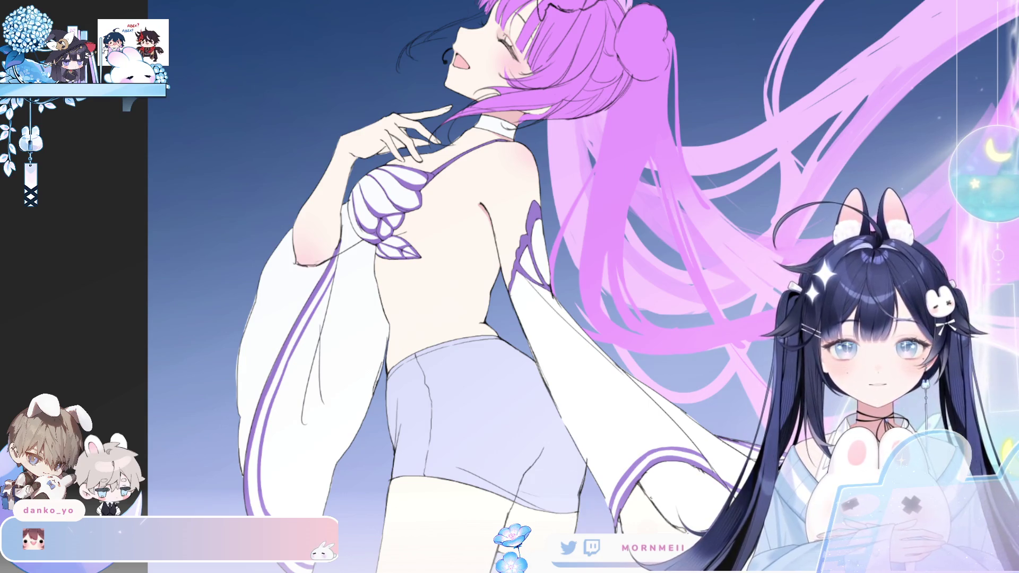
Paint white highlights on the upper-left and side of the shorts, redoing one stroke shorter
click(416, 392)
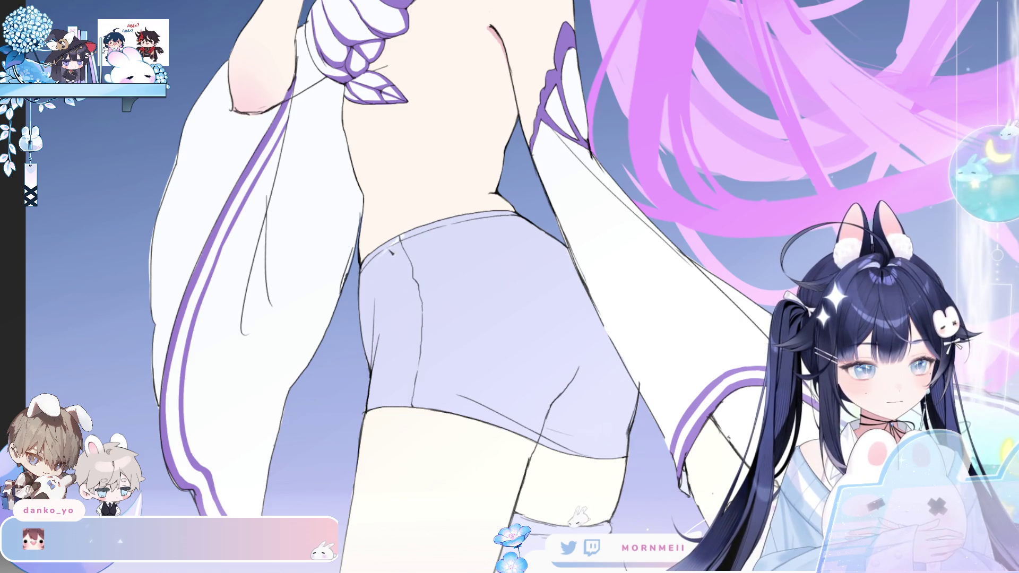
drag(400, 240, 386, 286)
key(ctrl+z)
mouse_move(396, 245)
mouse_down()
mouse_move(376, 264)
mouse_move(391, 249)
mouse_move(389, 325)
mouse_up()
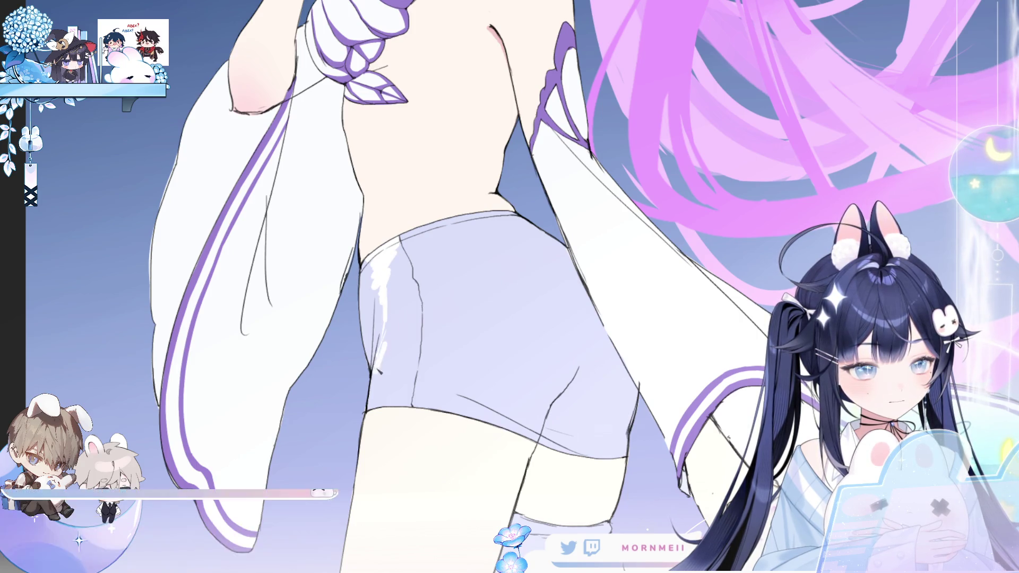
key(h)
drag(630, 282, 642, 366)
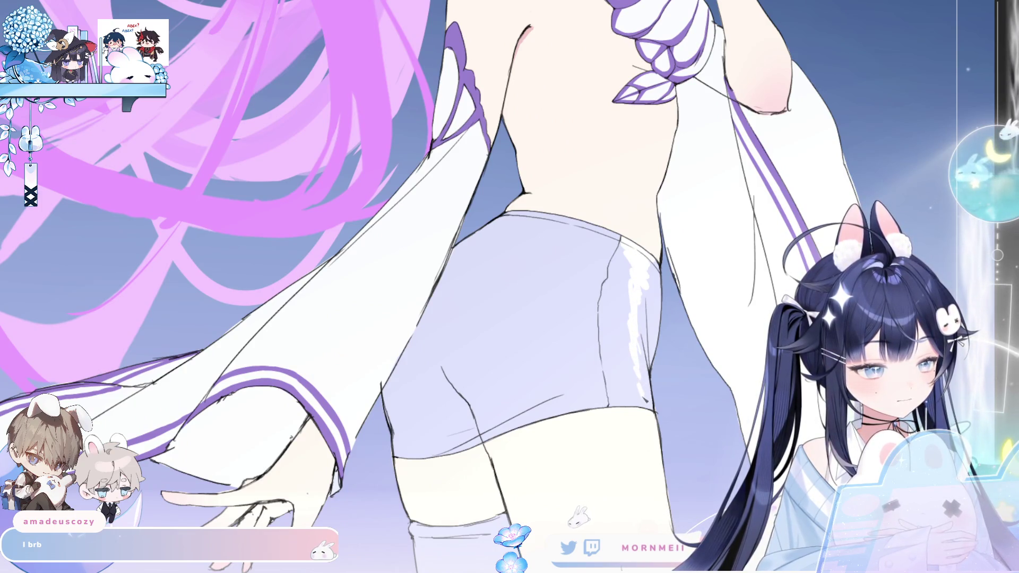
key(h)
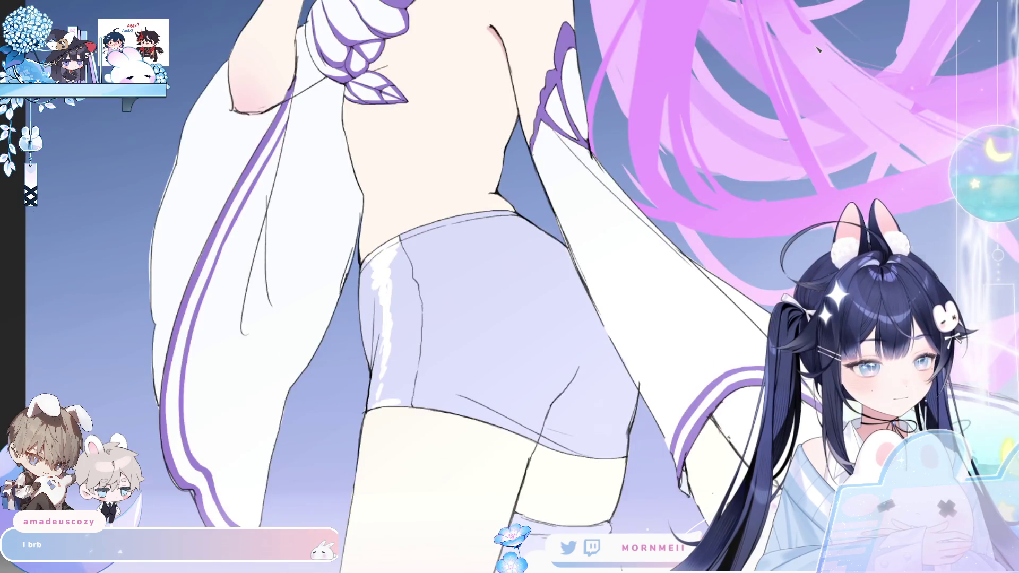
Add white highlights along the shorts' lower edge and extend the edge streaks
key(h)
drag(621, 404, 560, 416)
key(h)
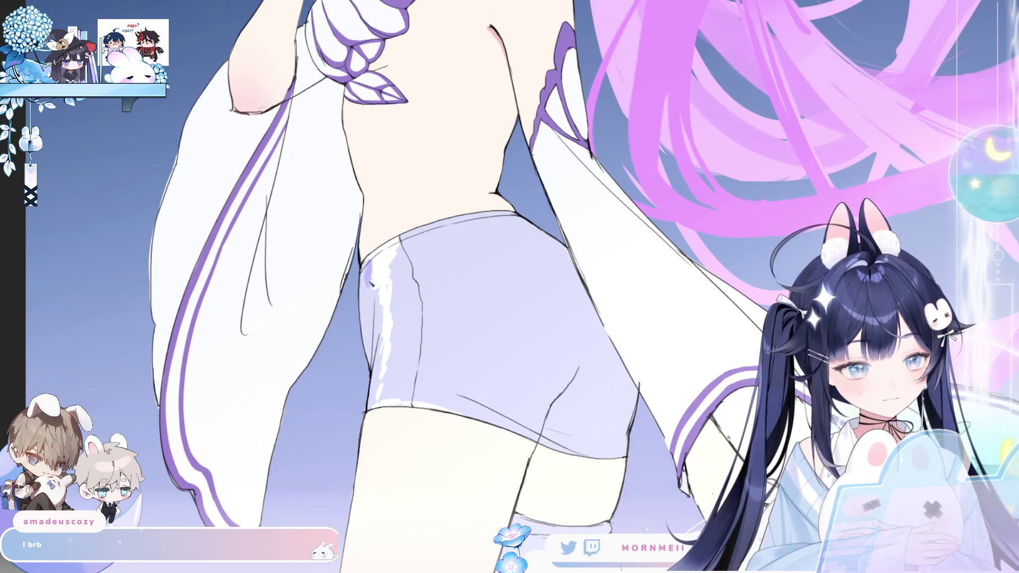
mouse_move(378, 289)
mouse_down()
mouse_move(376, 301)
mouse_move(367, 263)
mouse_move(380, 297)
mouse_move(376, 344)
mouse_up()
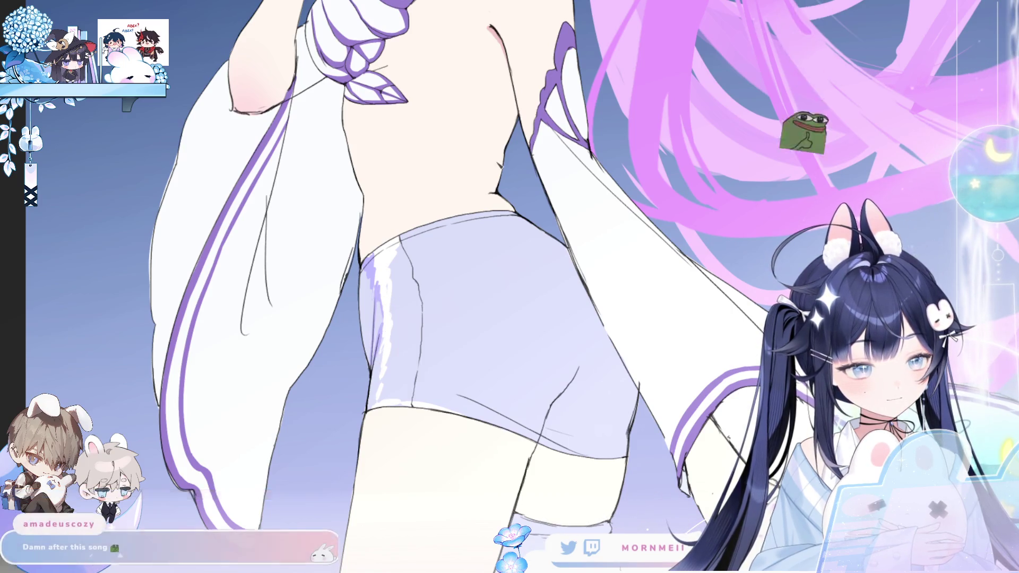
key(h)
key(h)
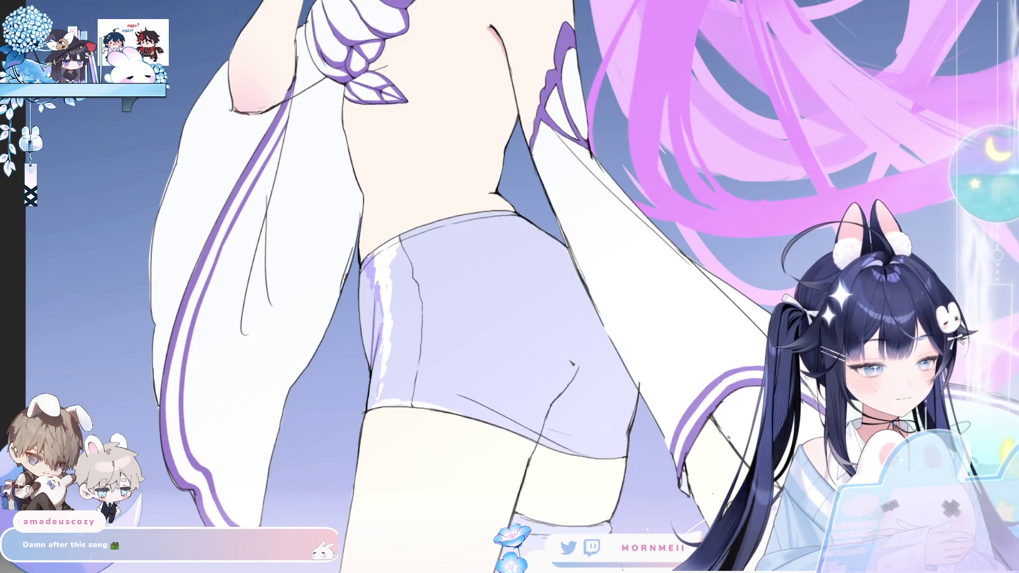
Try soft purple shading on the shorts, undo it, then lasso-select the shorts
scroll(572, 359, down, 5)
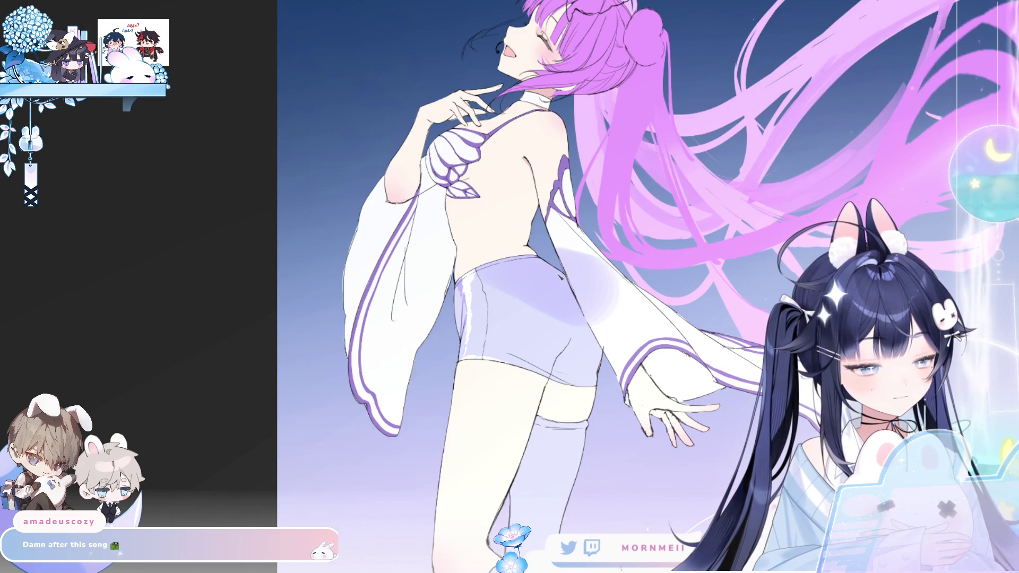
drag(520, 266, 556, 276)
key(h)
key(ctrl+z)
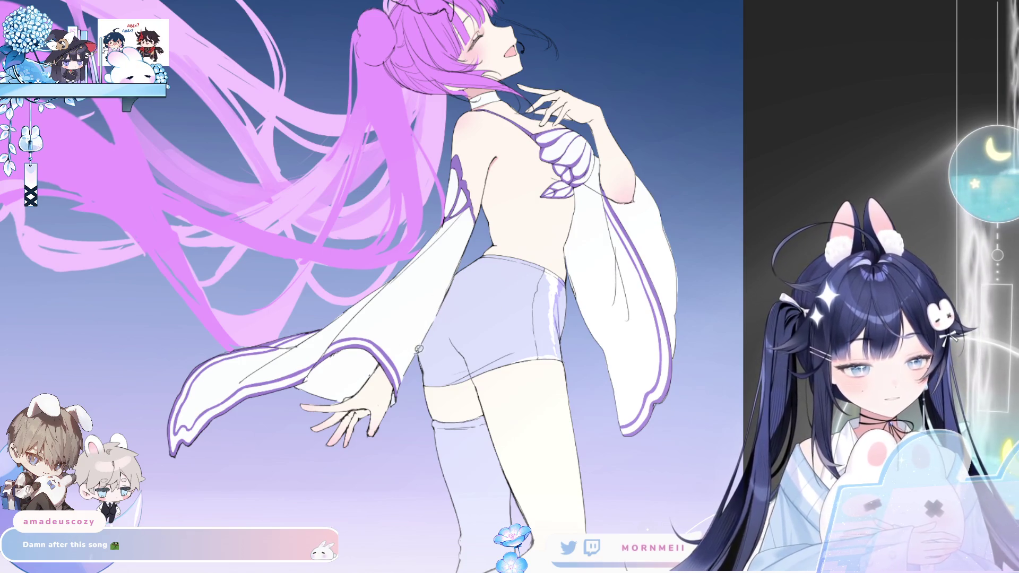
mouse_move(471, 250)
mouse_down()
mouse_move(577, 298)
mouse_move(491, 409)
mouse_move(456, 260)
mouse_move(472, 278)
mouse_move(525, 276)
mouse_move(488, 270)
mouse_up()
key(h)
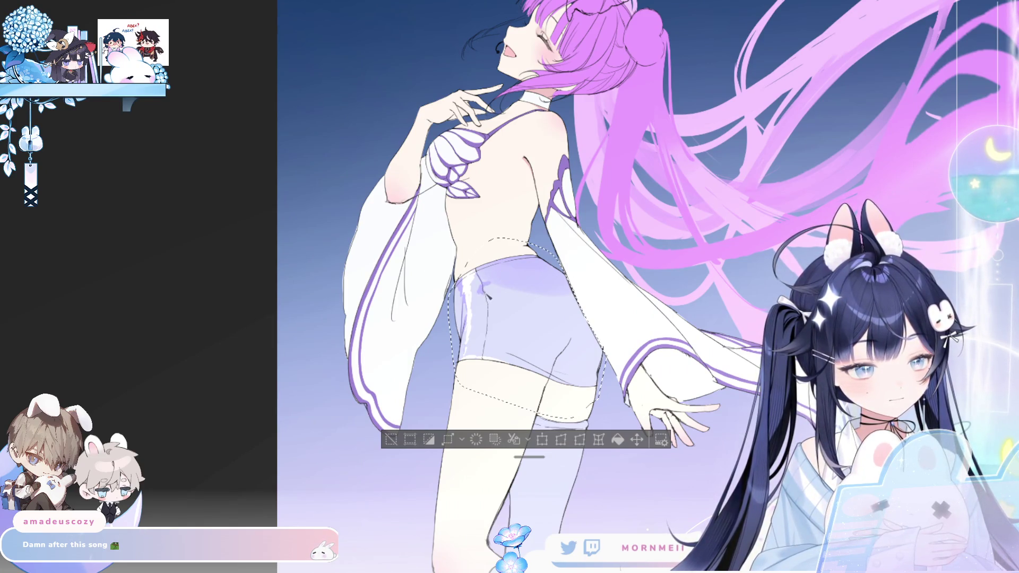
Flip the canvas back and forth repeatedly to judge the glossy shorts, then zoom out
key(h)
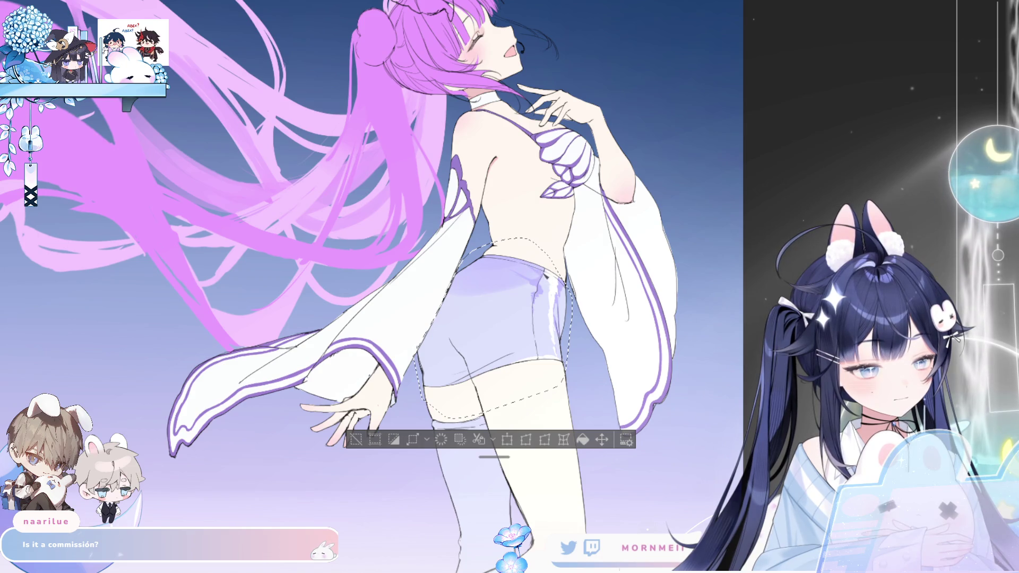
key(h)
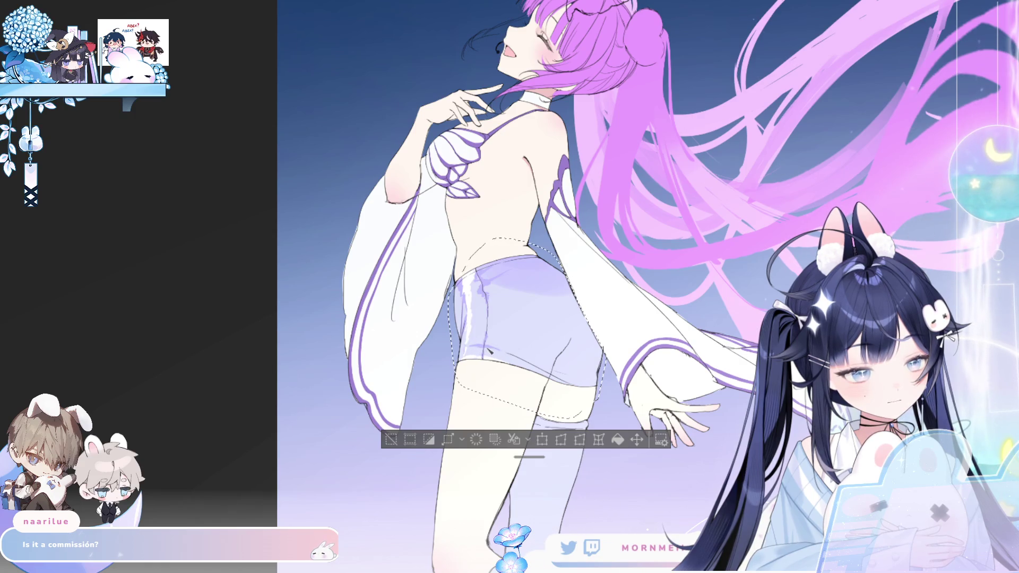
key(h)
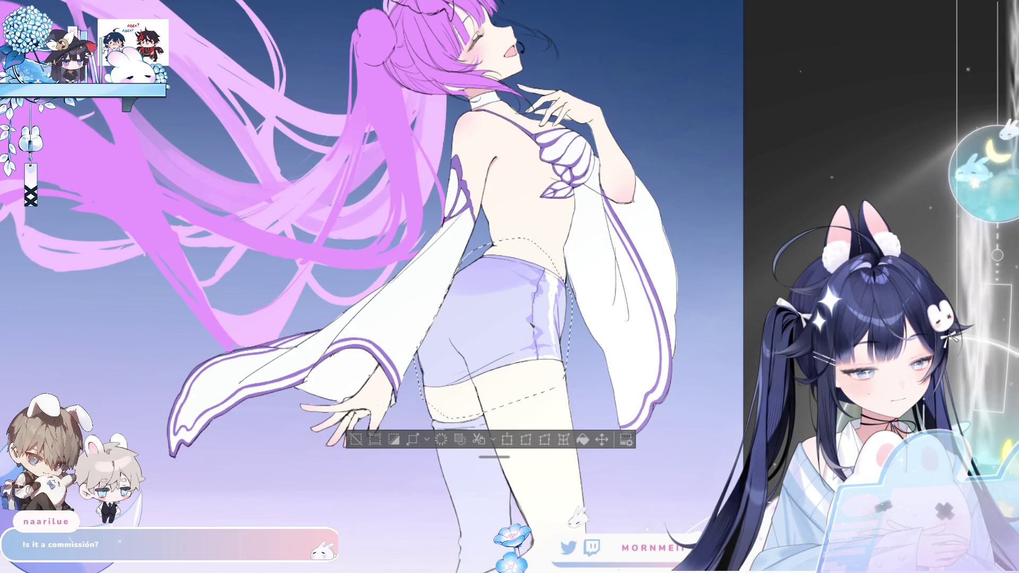
key(h)
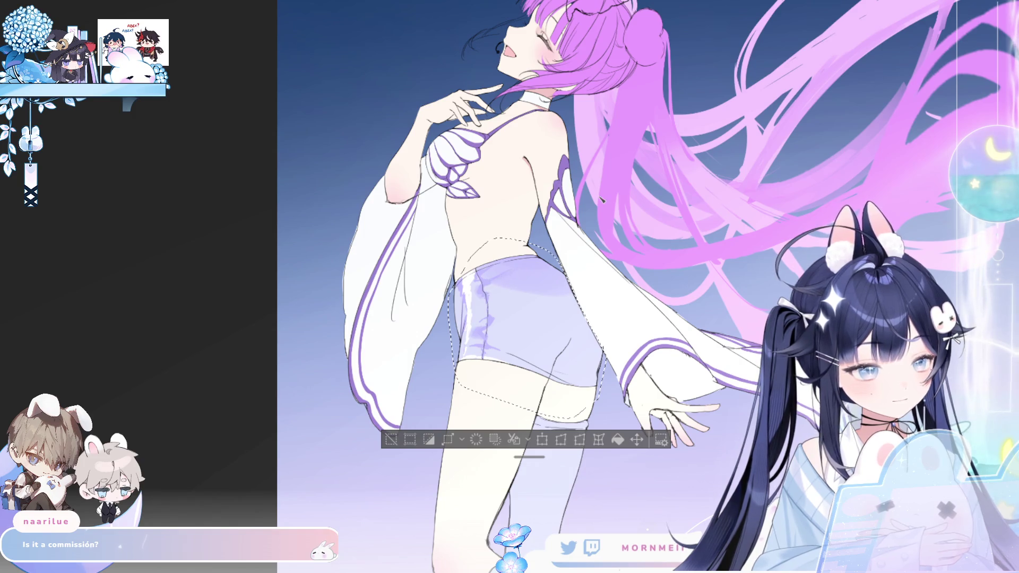
key(h)
key(h)
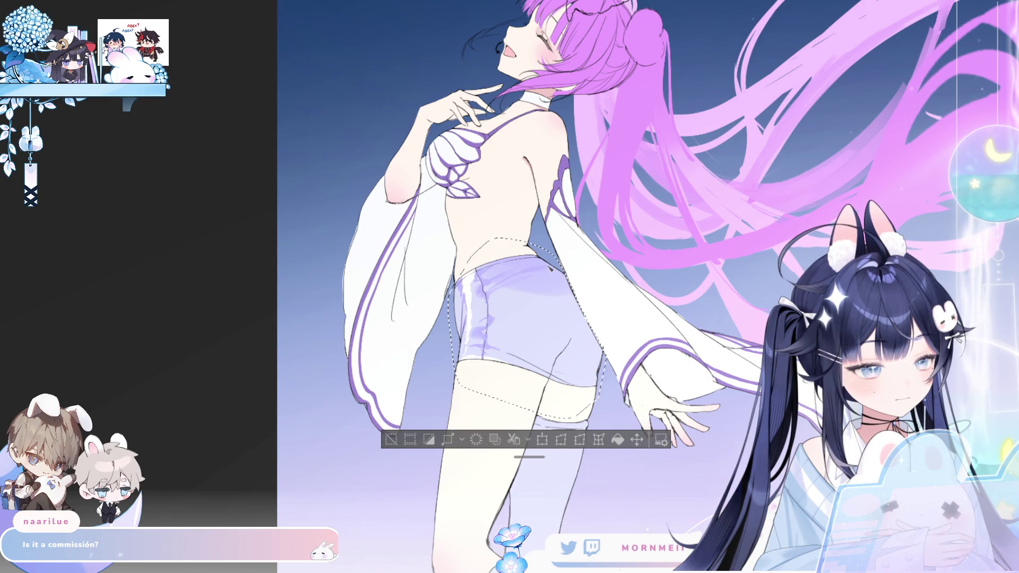
key(h)
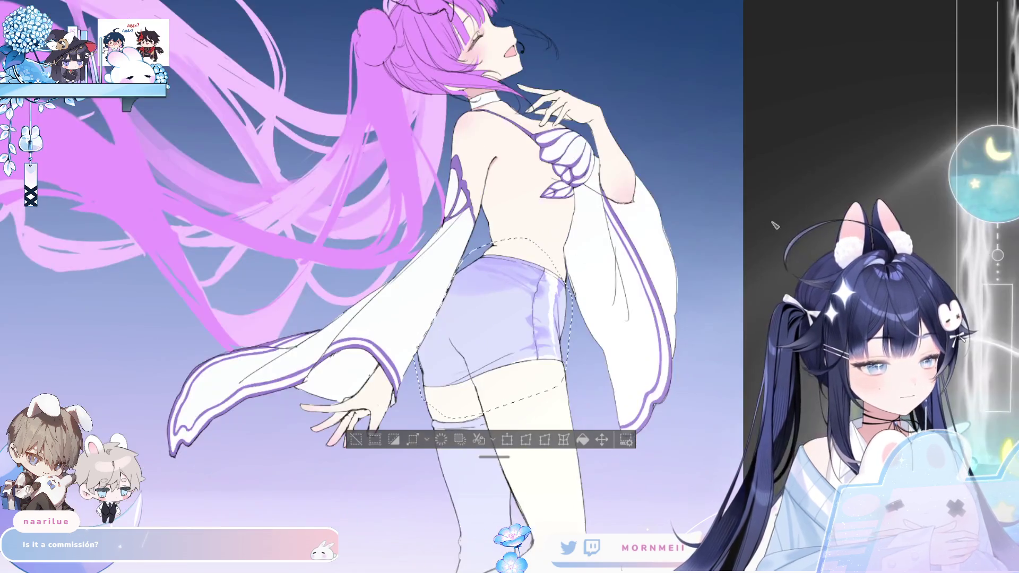
key(h)
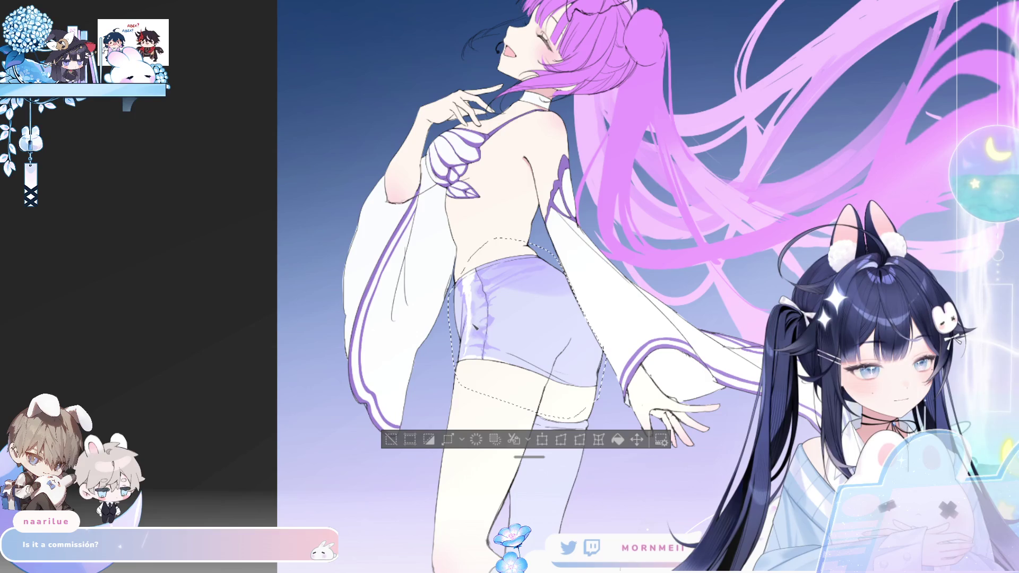
key(h)
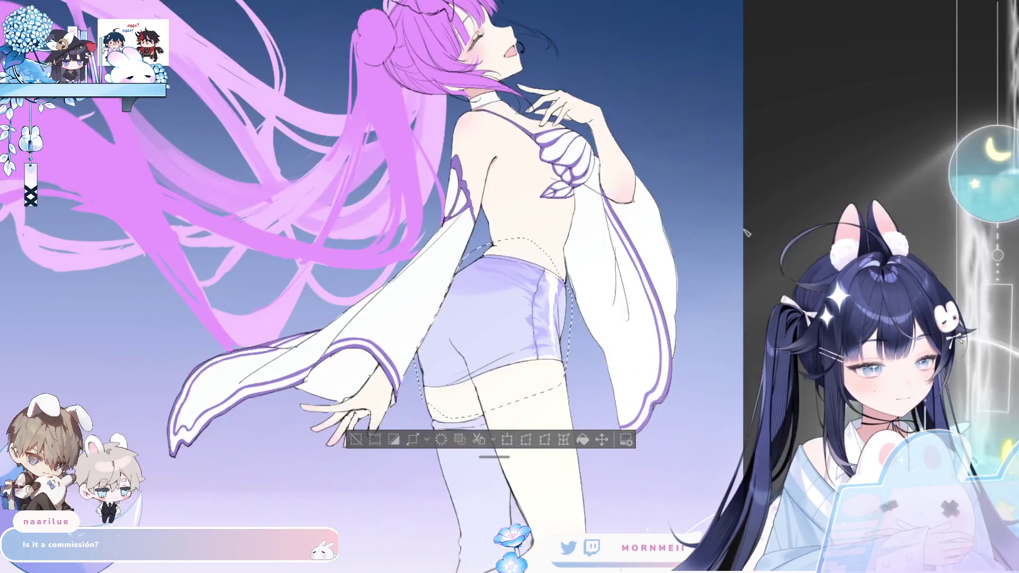
key(h)
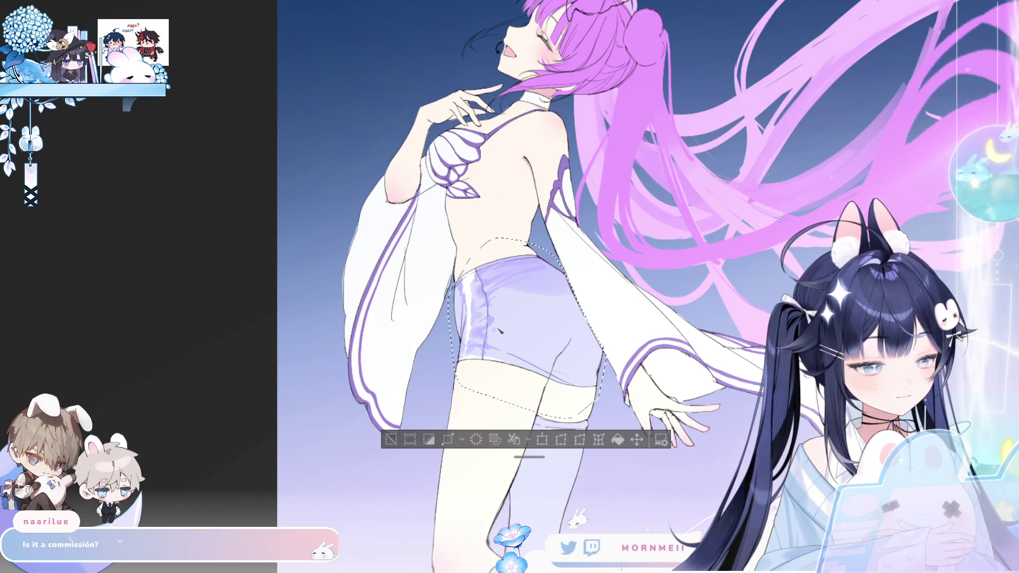
key(h)
key(h)
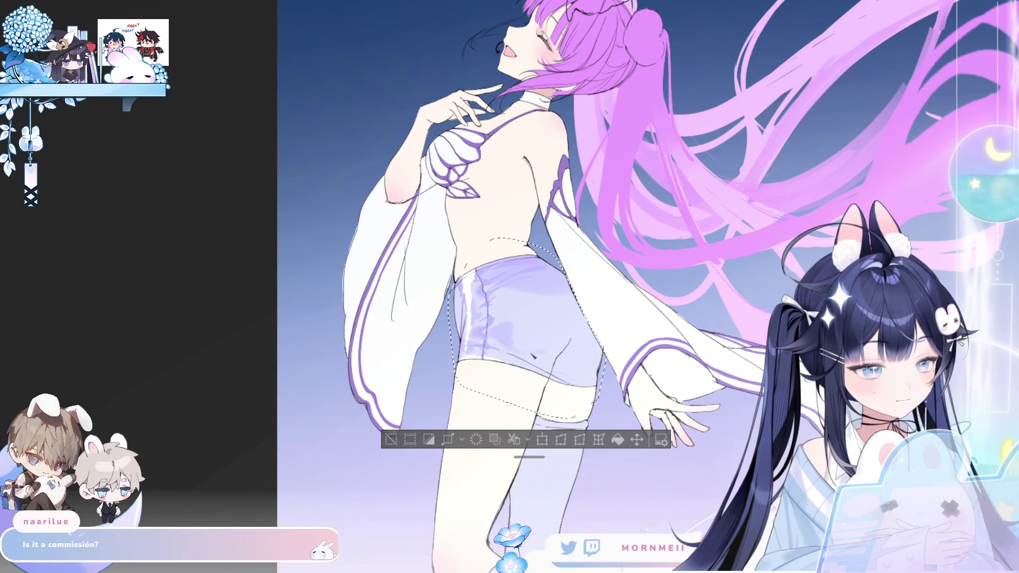
key(h)
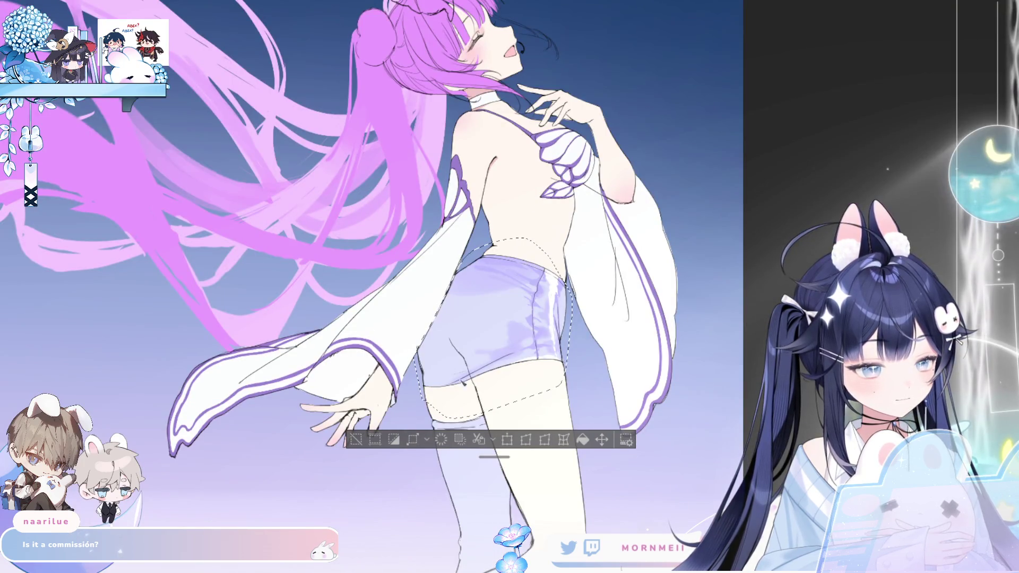
key(ctrl+minus)
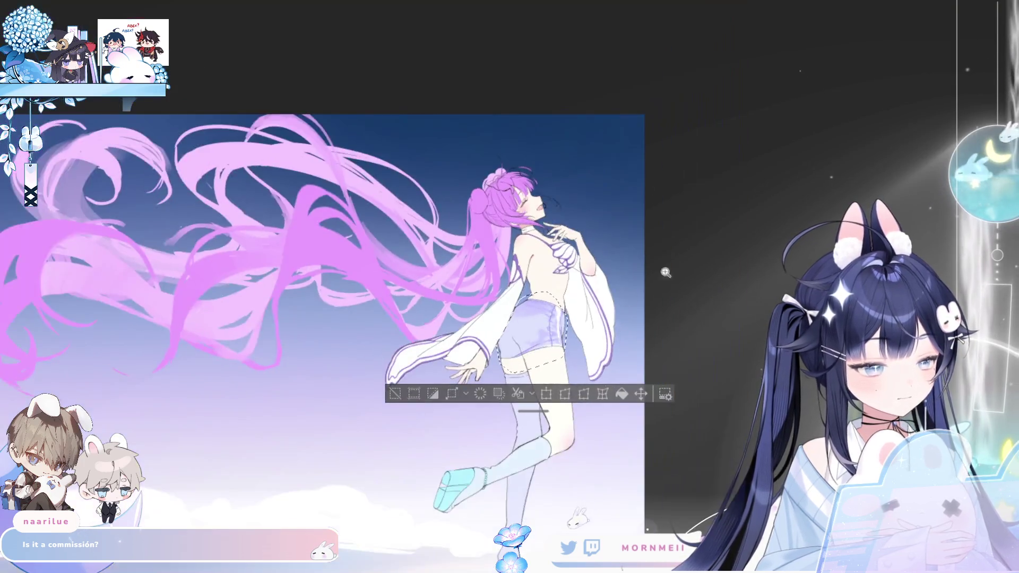
key(h)
click(501, 323)
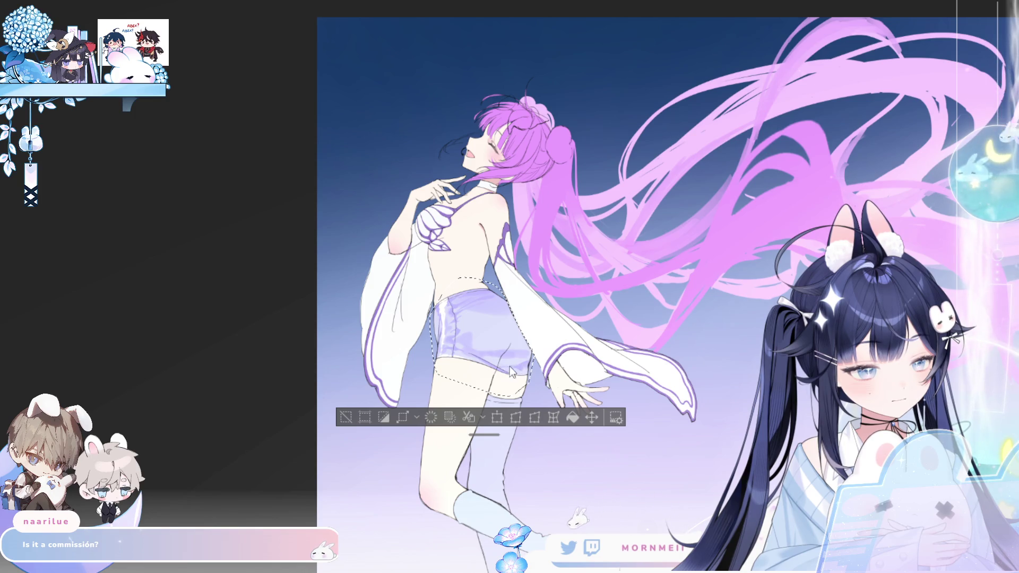
key(h)
key(h)
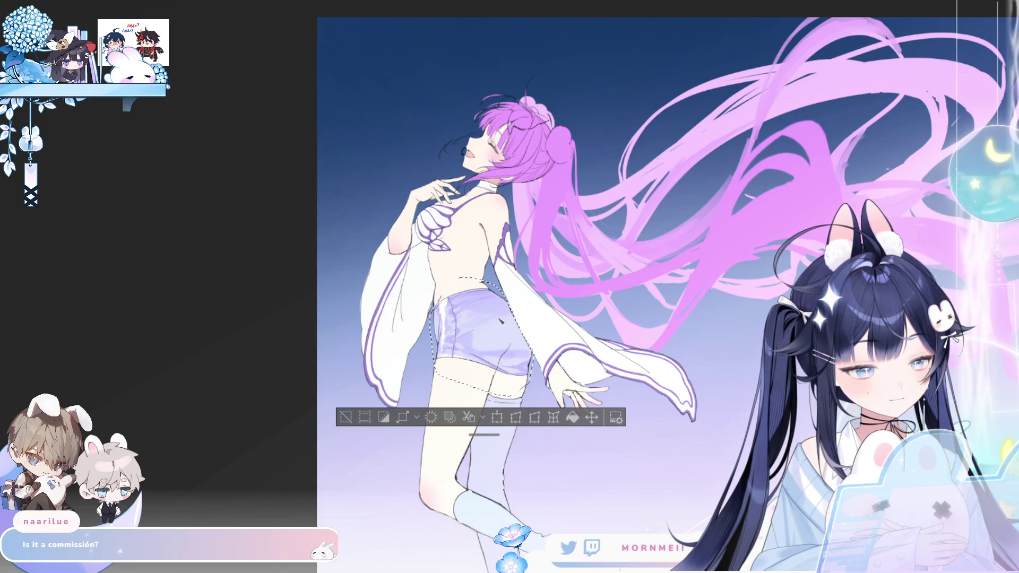
scroll(584, 319, down, 2)
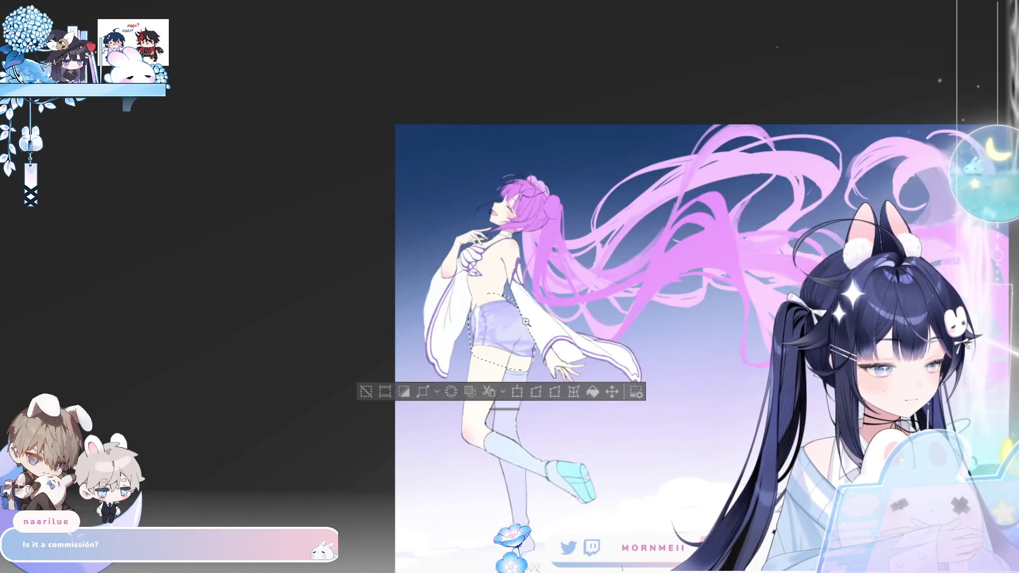
click(615, 316)
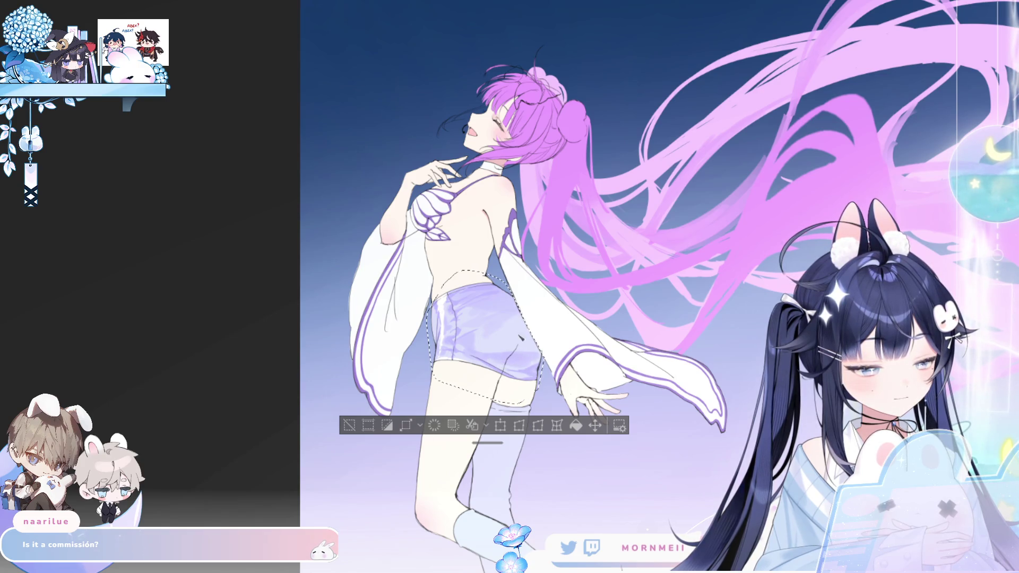
key(ctrl+0)
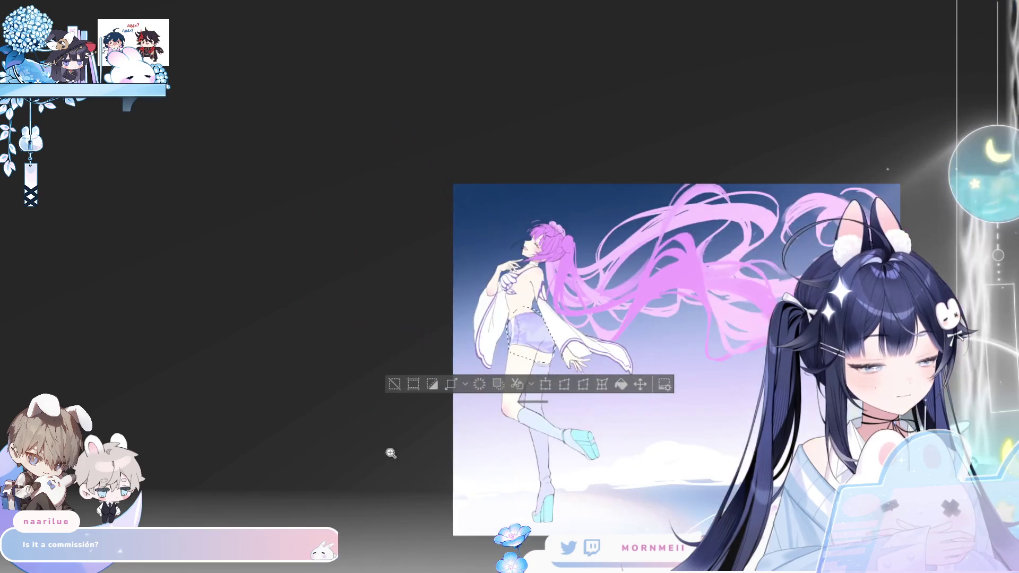
key(h)
key(h)
click(557, 325)
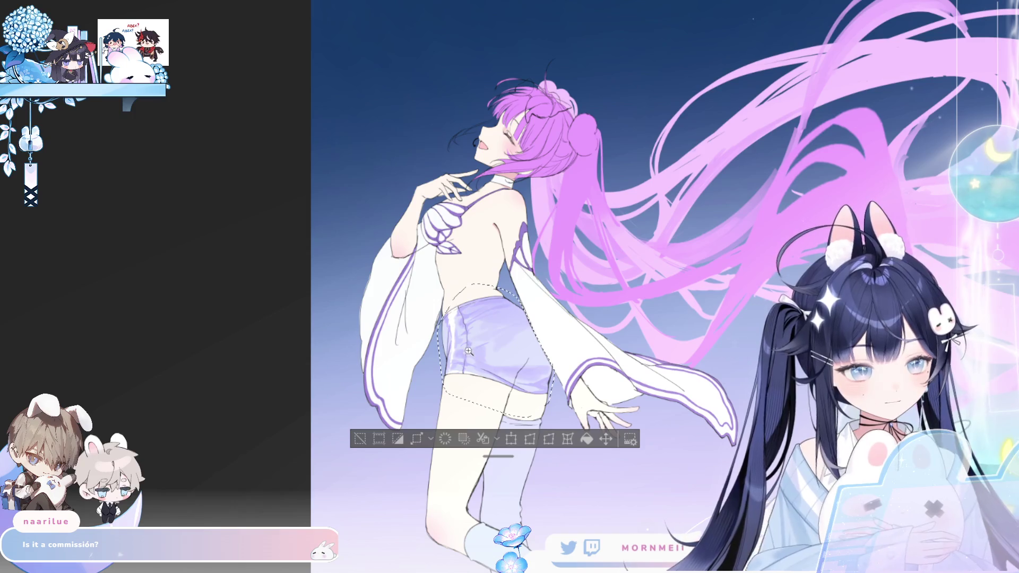
click(506, 335)
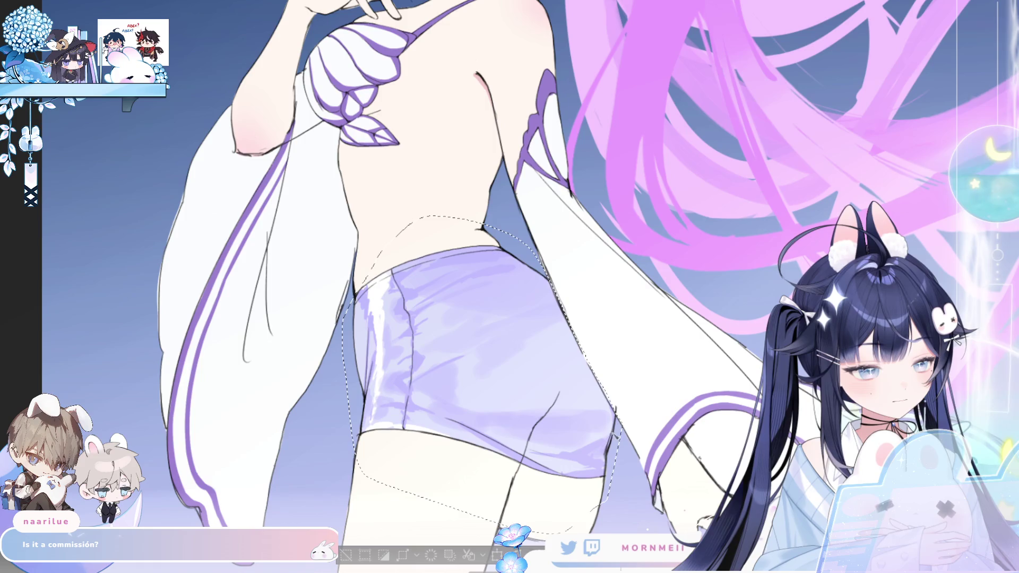
key(ctrl+0)
key(h)
key(h)
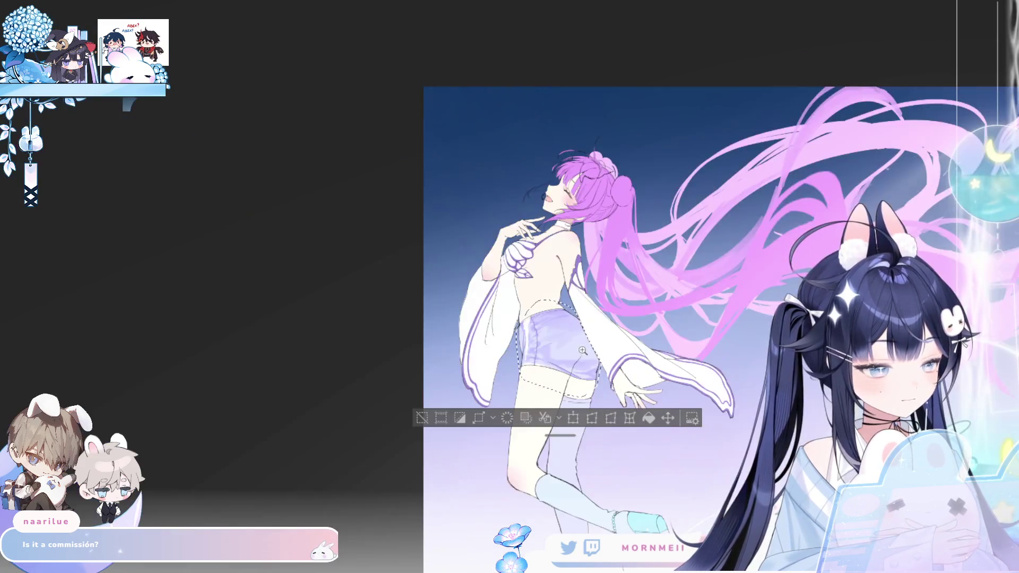
click(591, 360)
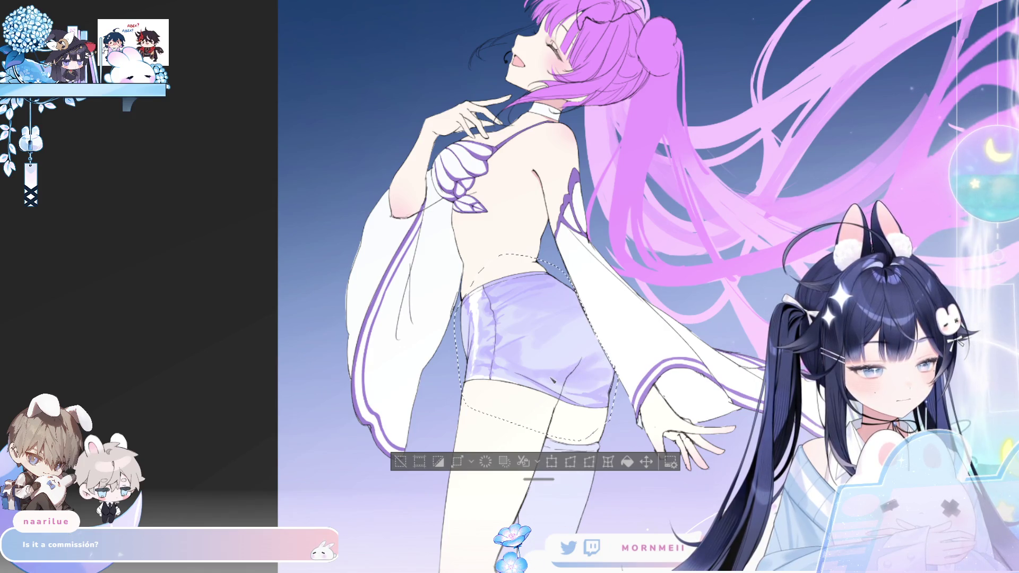
alt+click(623, 340)
key(h)
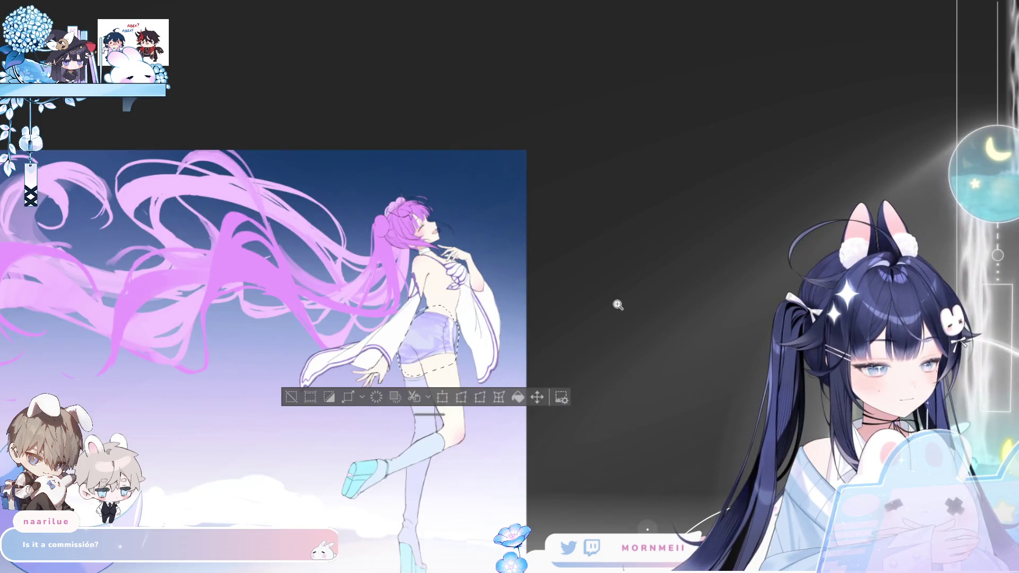
key(h)
click(632, 337)
click(633, 337)
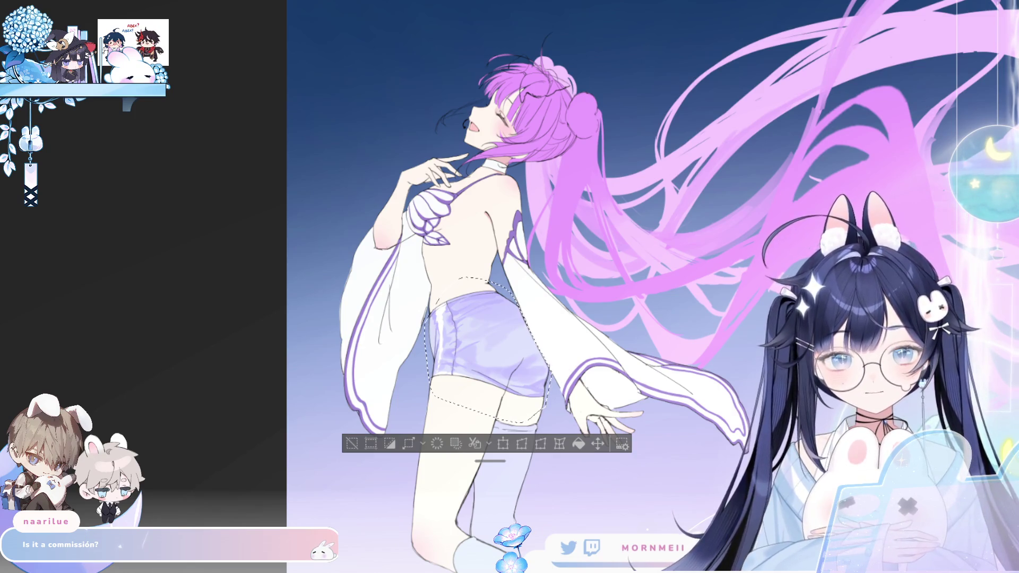
click(471, 322)
key(ctrl+z)
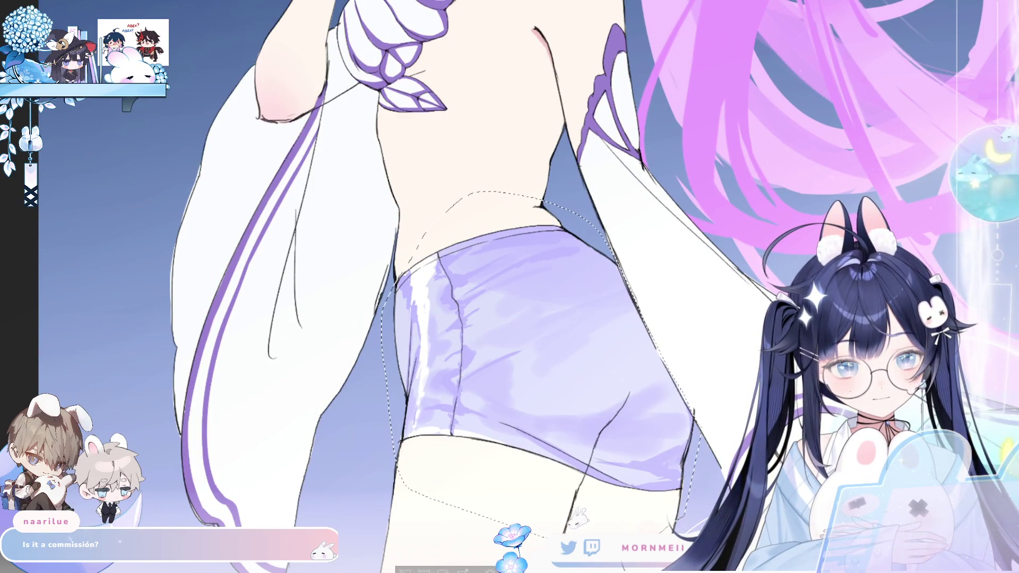
drag(436, 310, 471, 287)
key(ctrl+z)
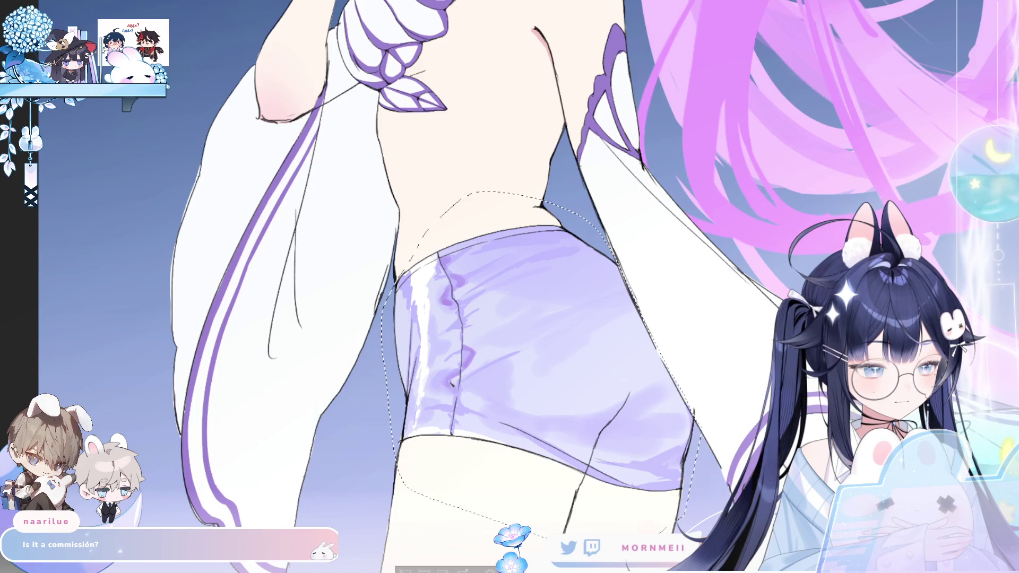
key(ctrl+0)
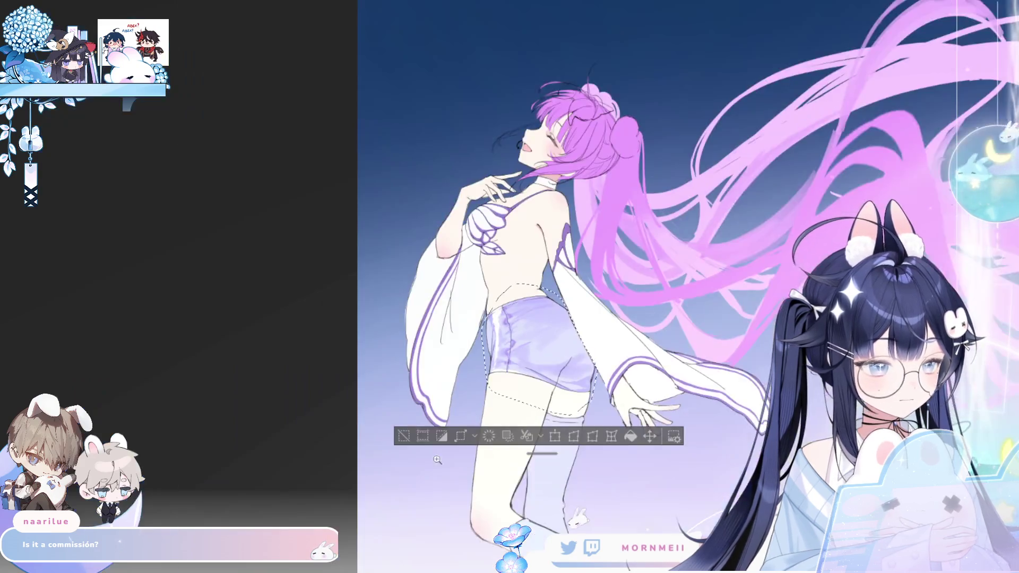
key(h)
key(h)
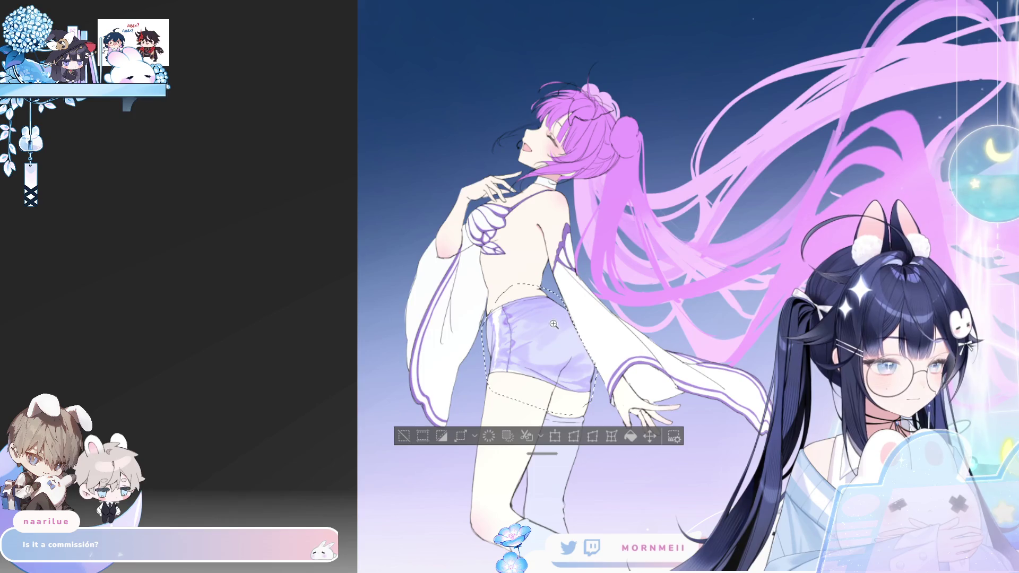
click(554, 325)
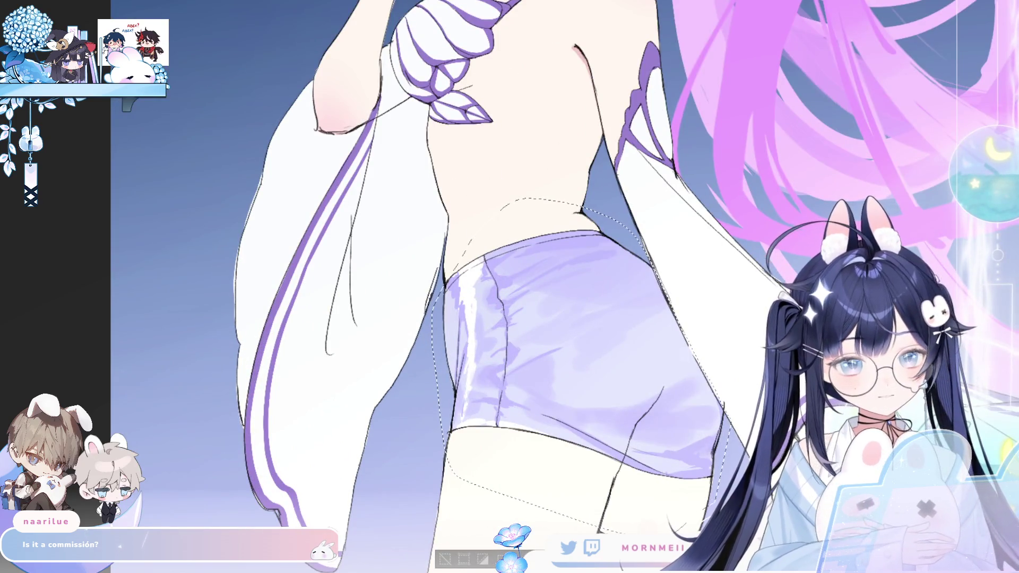
drag(480, 321, 534, 263)
key(ctrl+z)
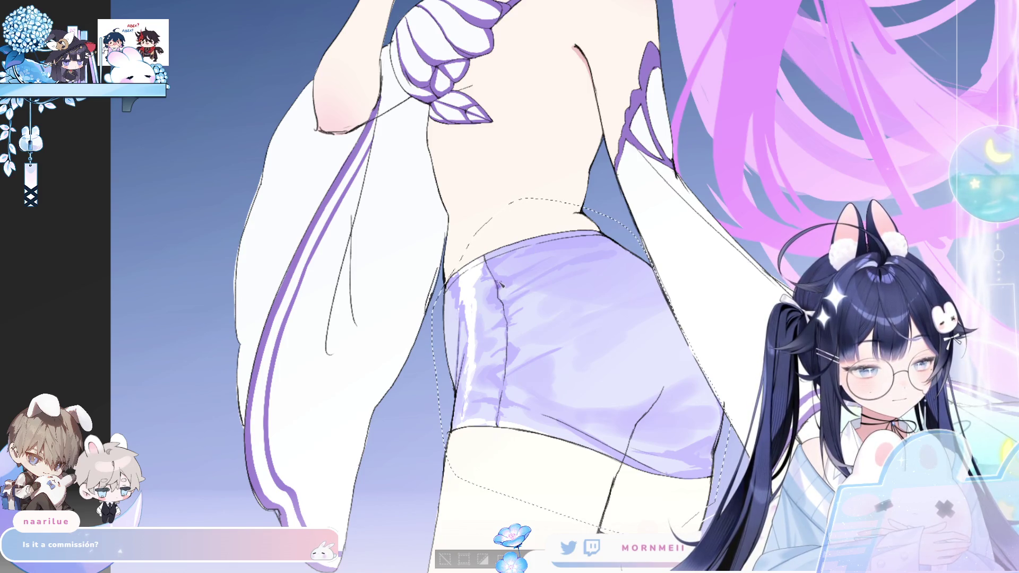
key(h)
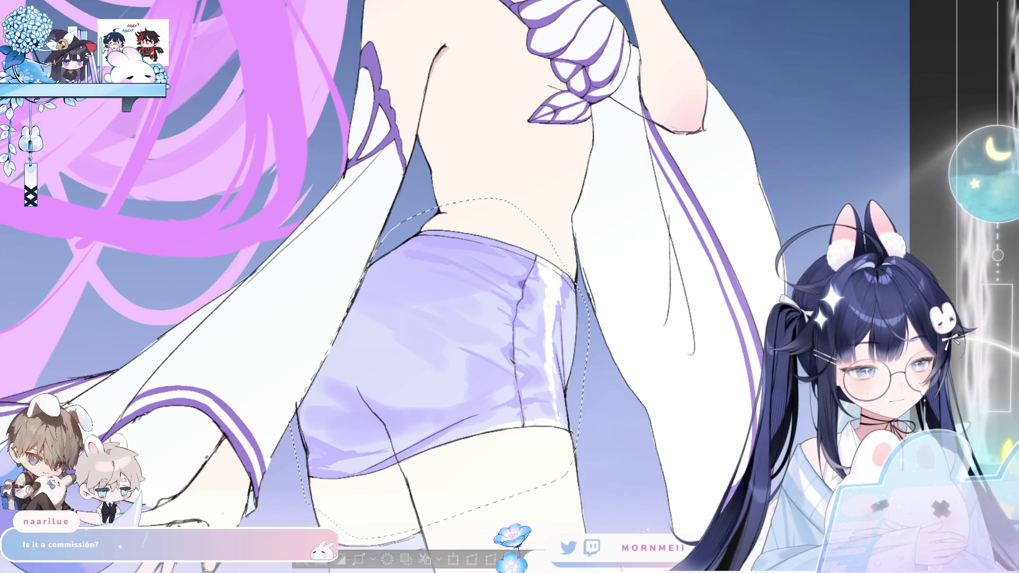
key(h)
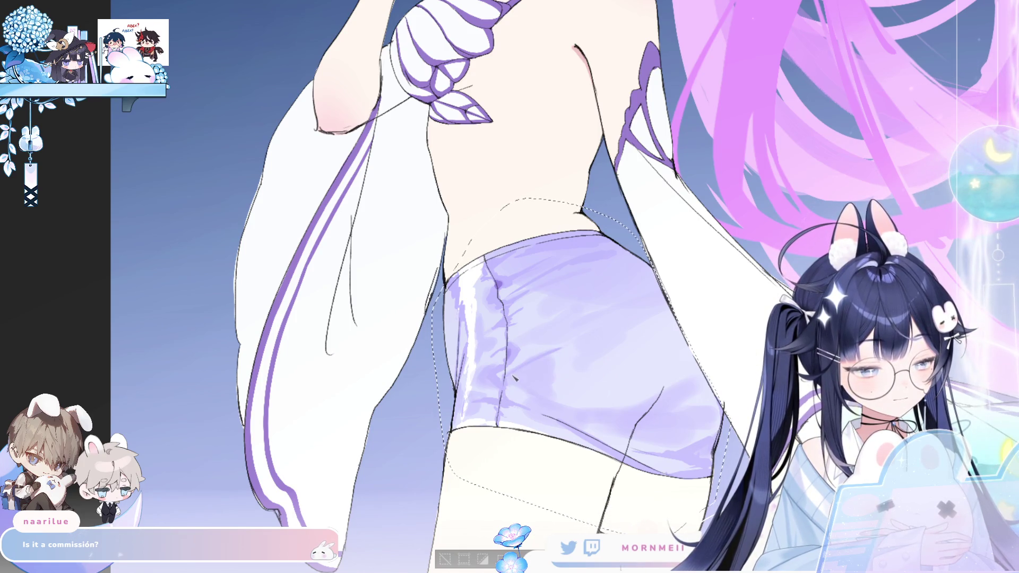
key(h)
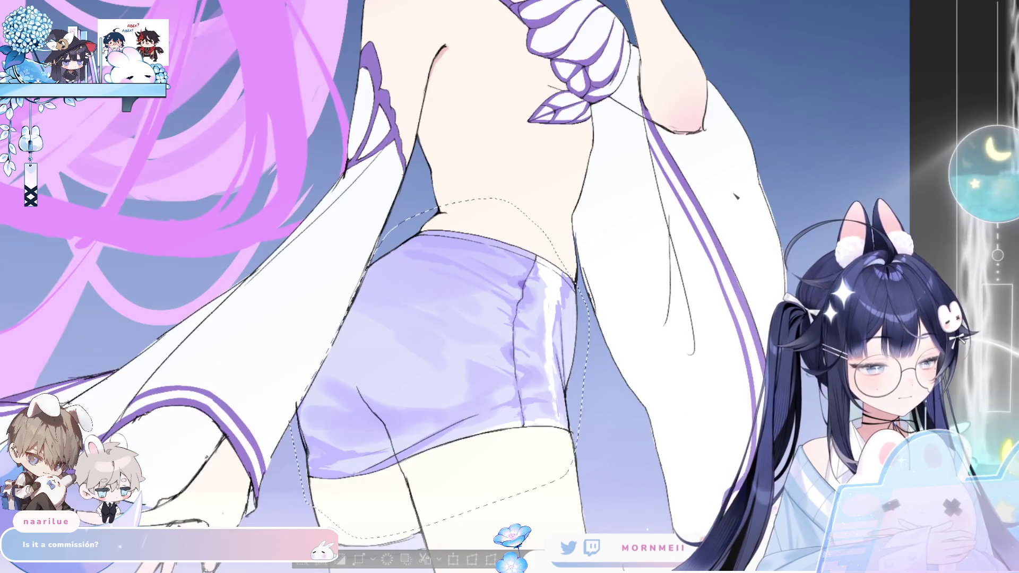
key(h)
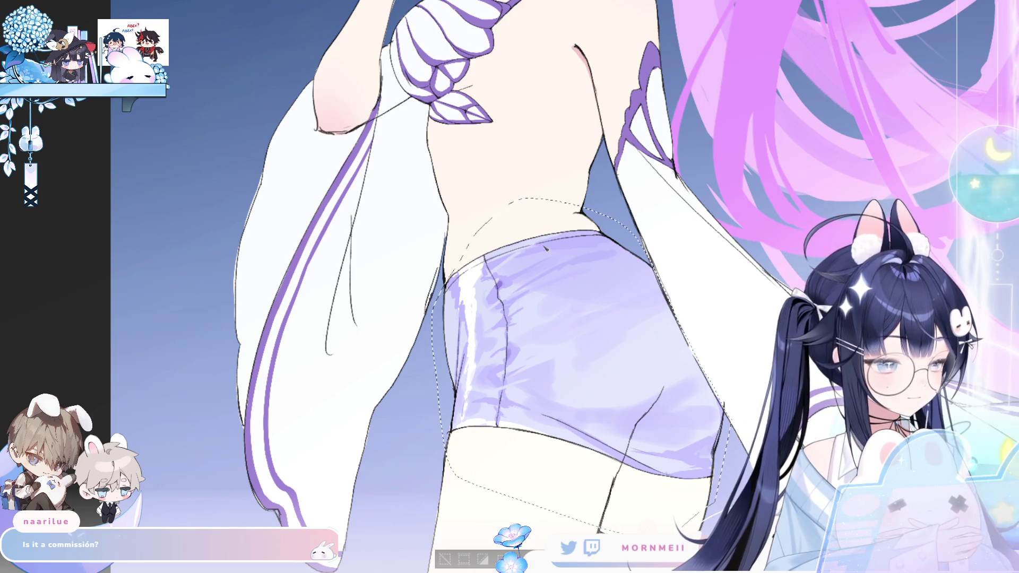
key(h)
key(h)
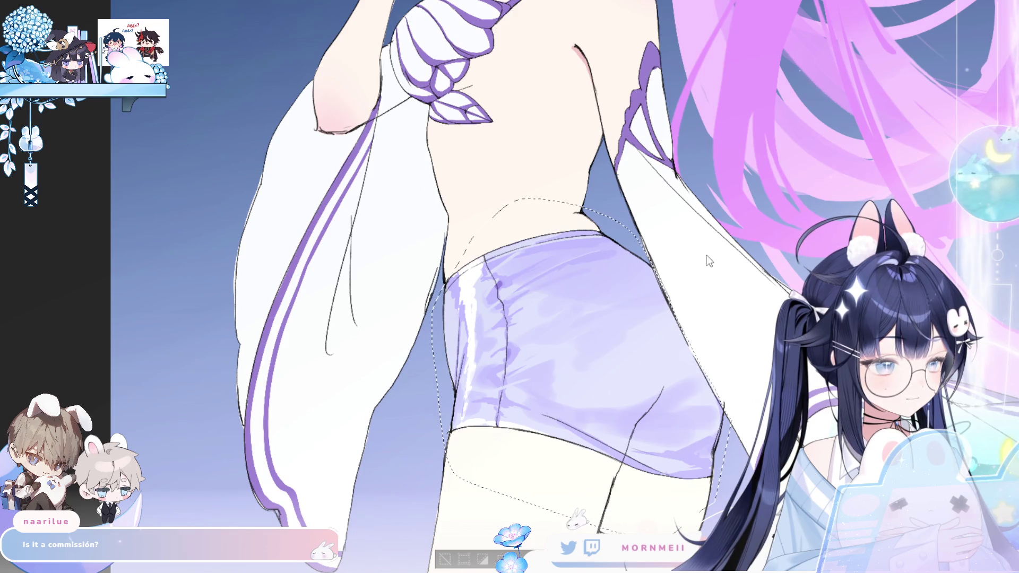
scroll(710, 257, down, 5)
scroll(531, 319, down, 3)
key(h)
key(h)
Deselect the shorts, zoom in and mirror-check the figure, then line the shorts' lower edge dark
click(314, 377)
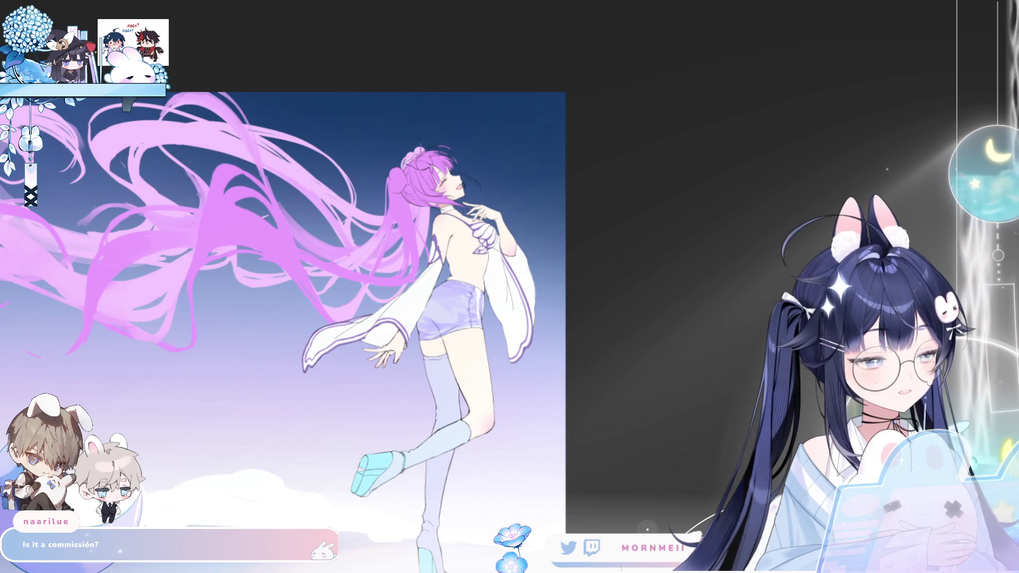
click(437, 301)
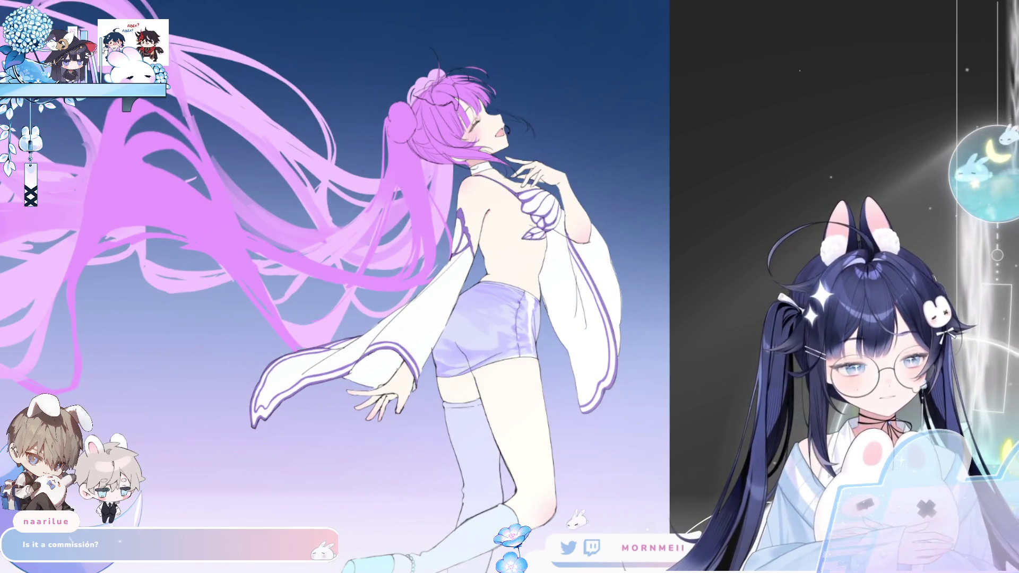
key(h)
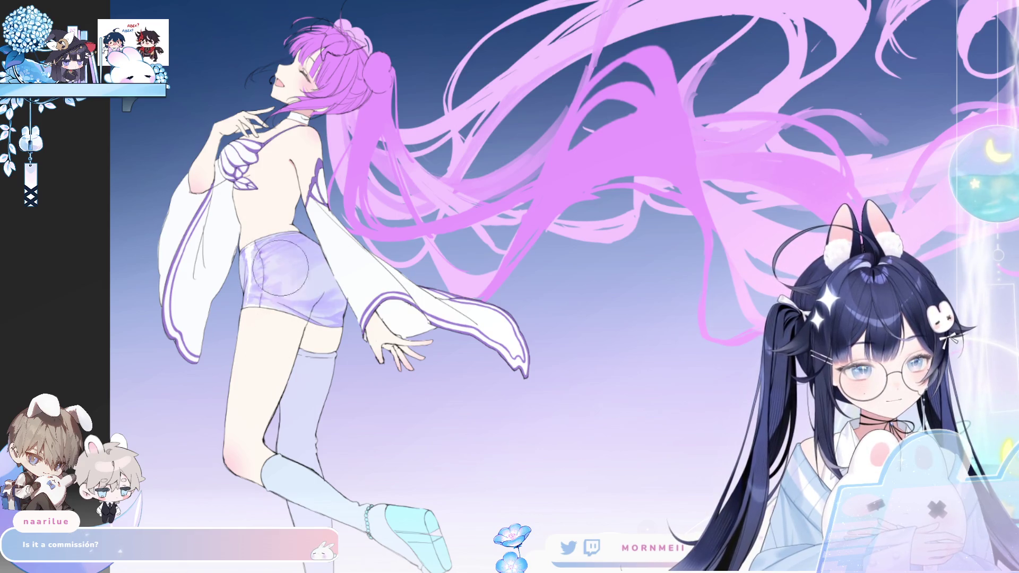
key(h)
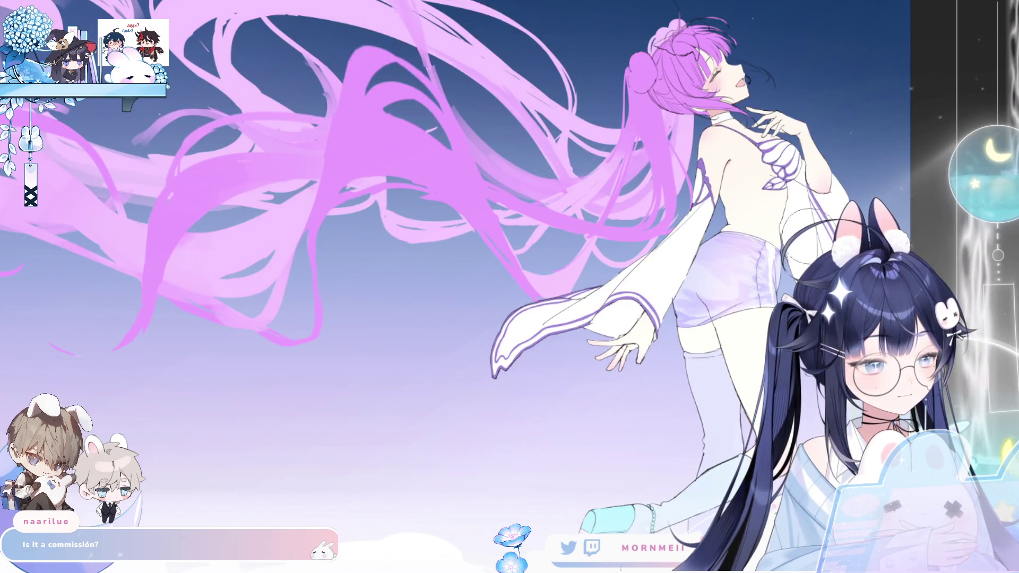
key(h)
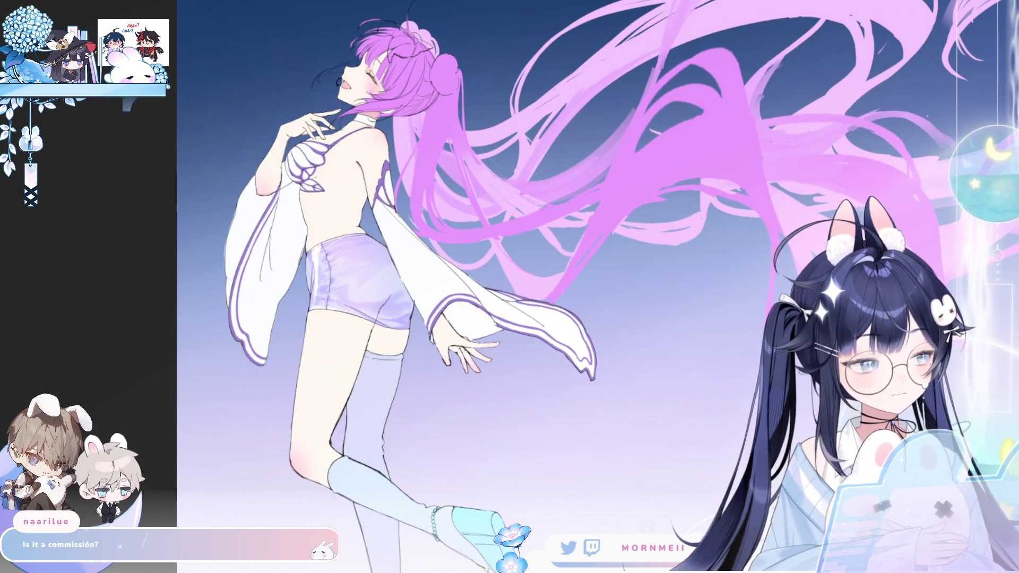
key(h)
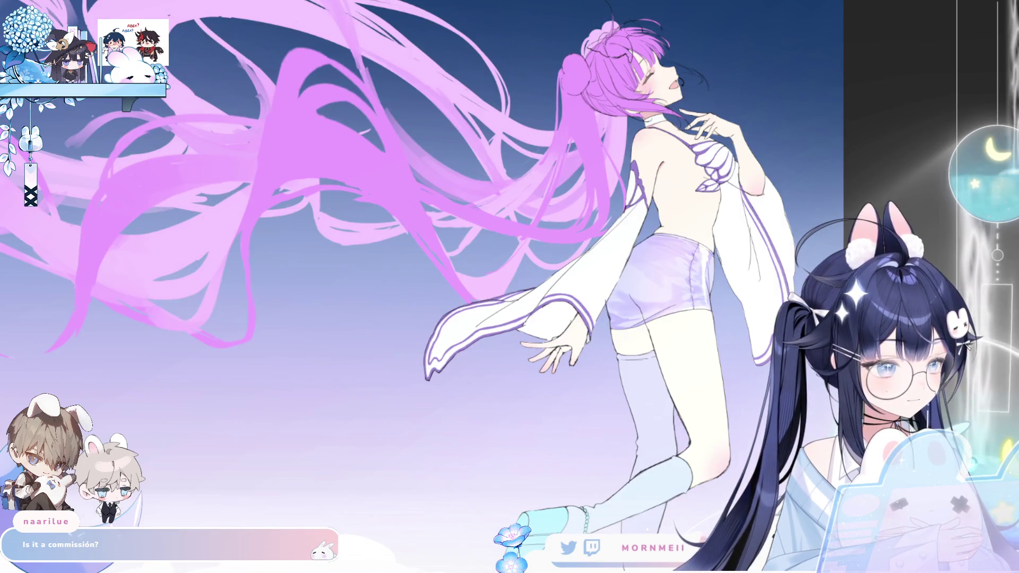
key(h)
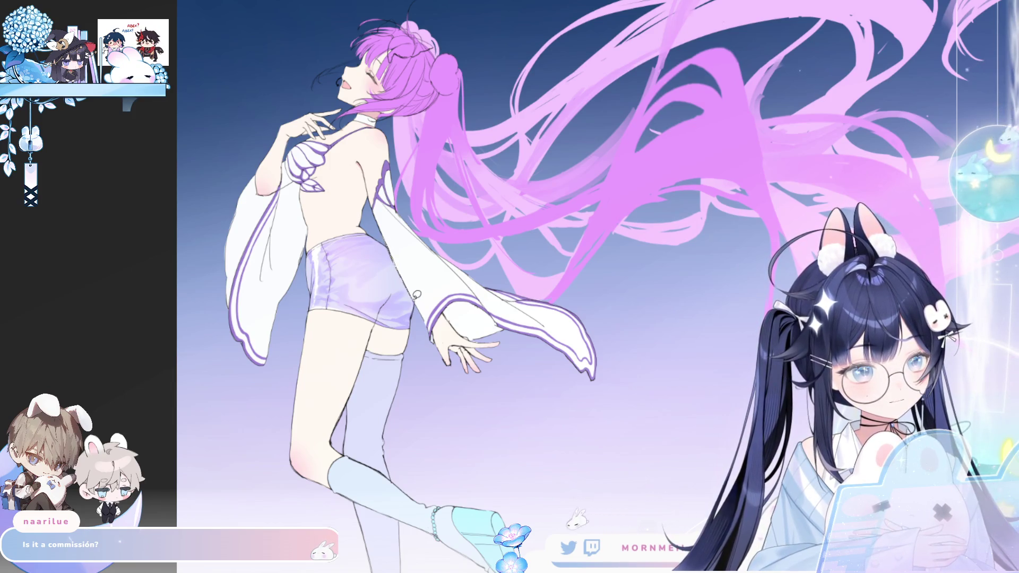
mouse_move(418, 334)
mouse_down()
mouse_move(320, 337)
mouse_move(304, 268)
mouse_up()
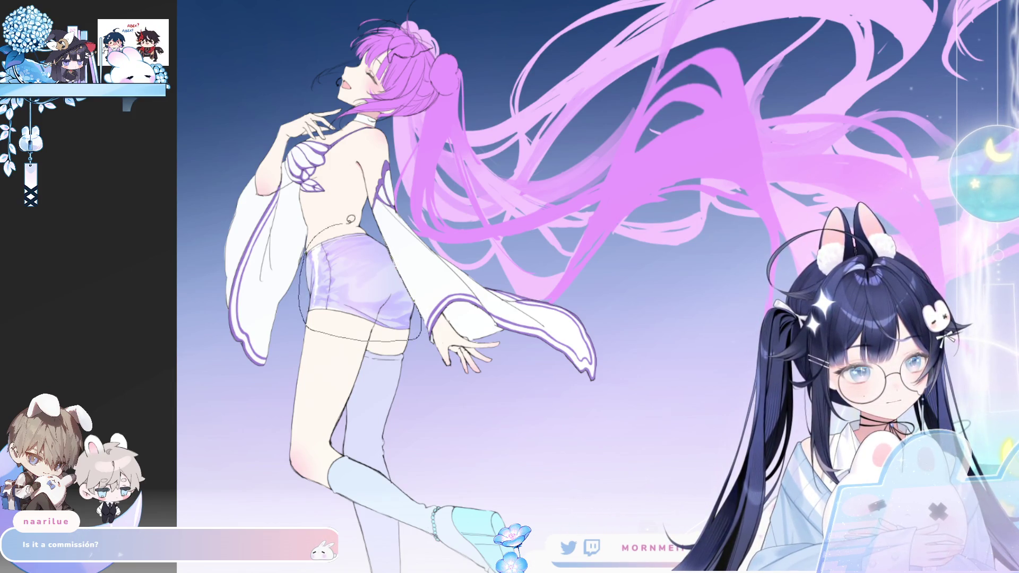
Lasso-select the shorts outline and mirror-check the shading inside it
drag(367, 232, 369, 233)
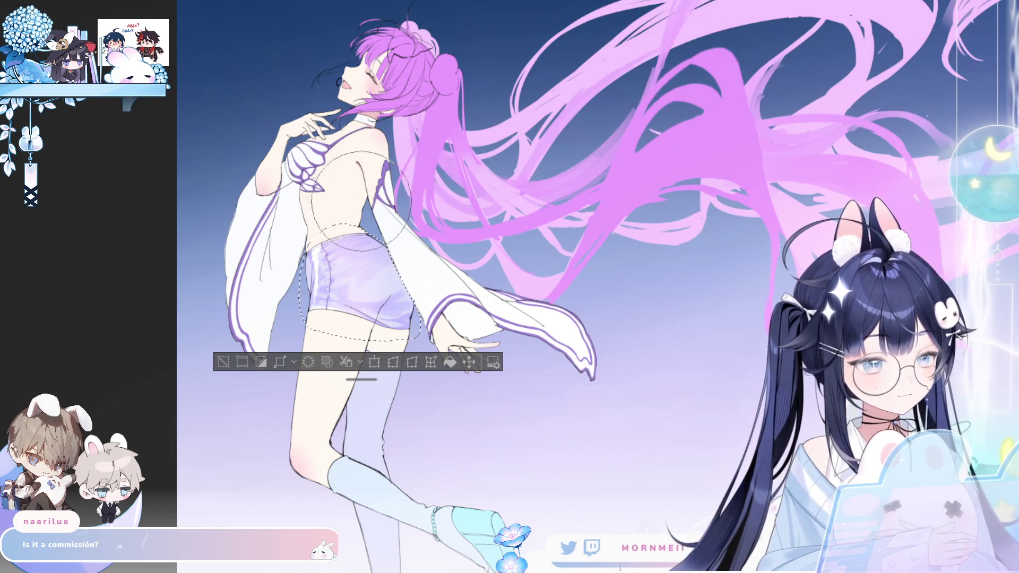
key(h)
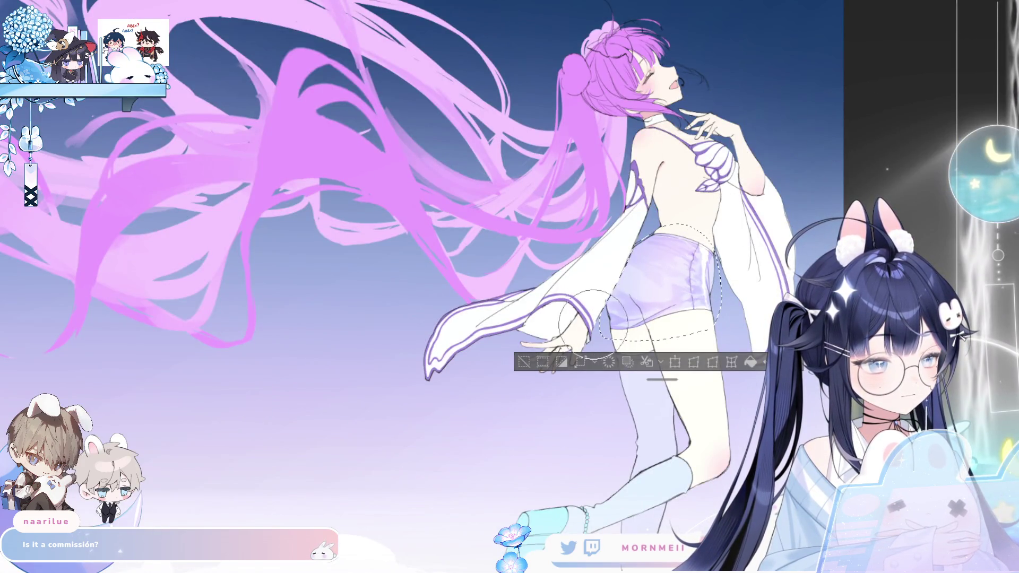
key(h)
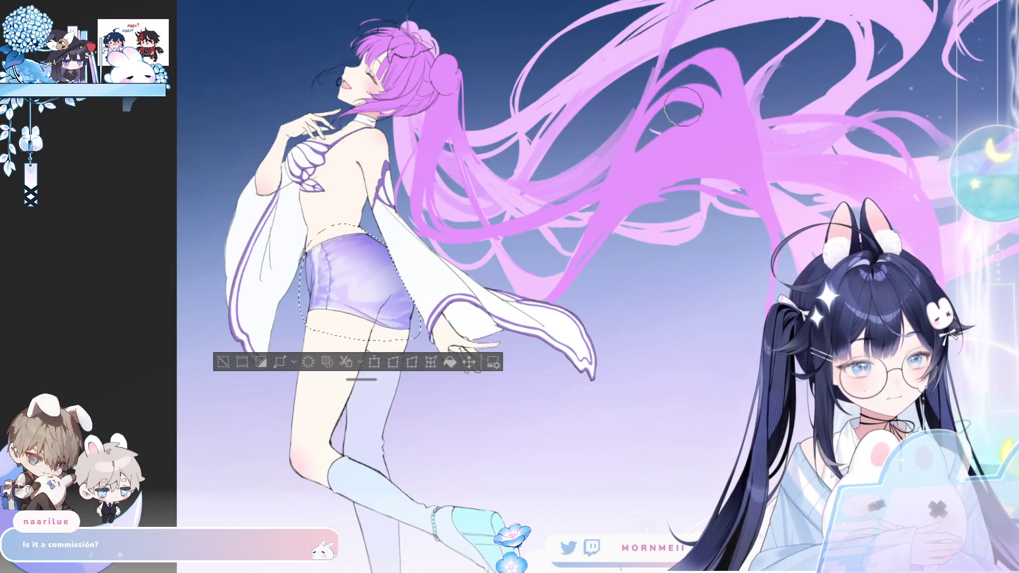
key(h)
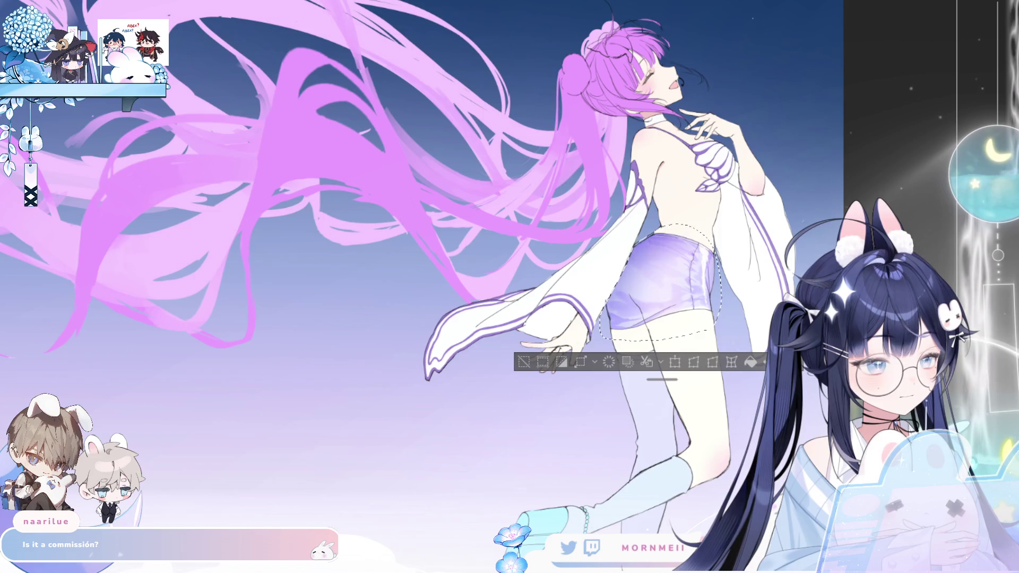
Deselect with Ctrl+D, fit the canvas, and zoom in close on the waist and shorts
key(ctrl+d)
key(ctrl+0)
key(h)
drag(383, 298, 422, 227)
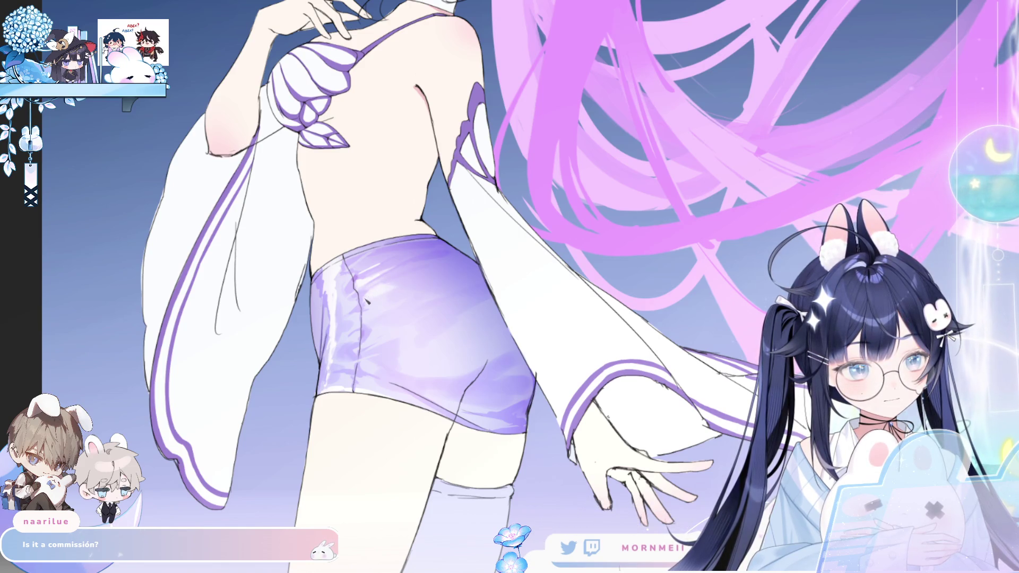
Mirror-check the shorts' shading and zoom in on the shorts
key(h)
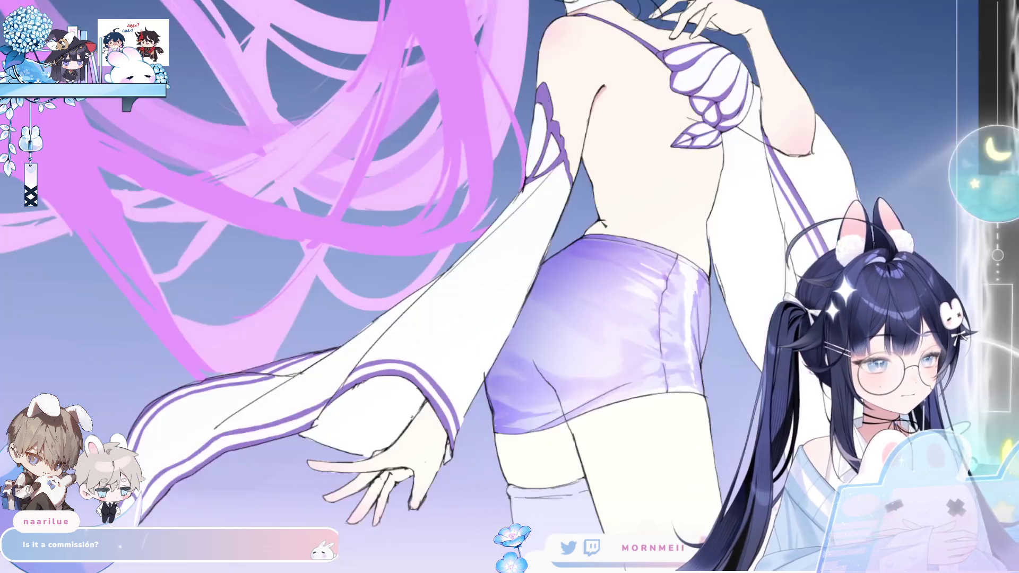
key(h)
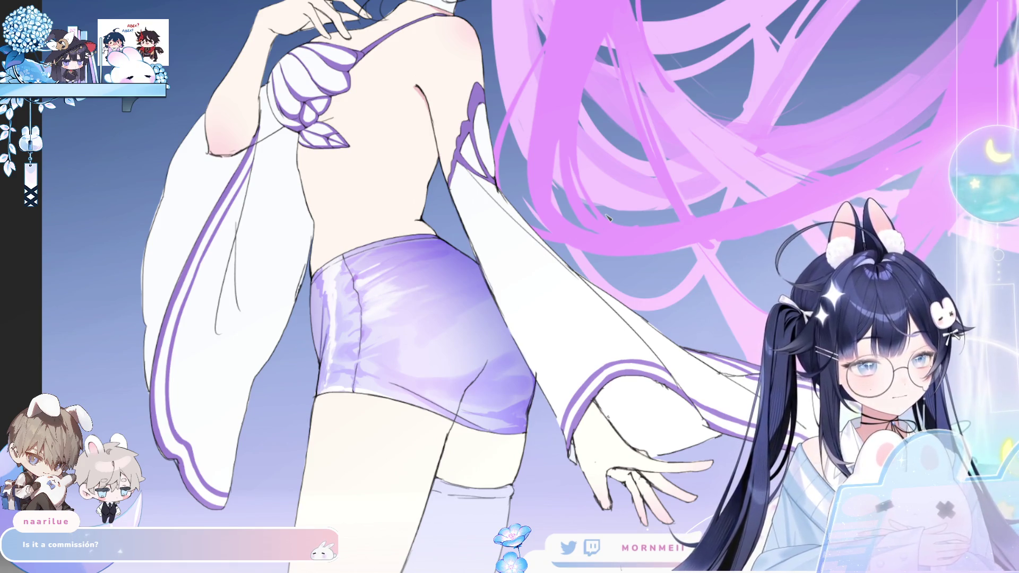
key(h)
key(h)
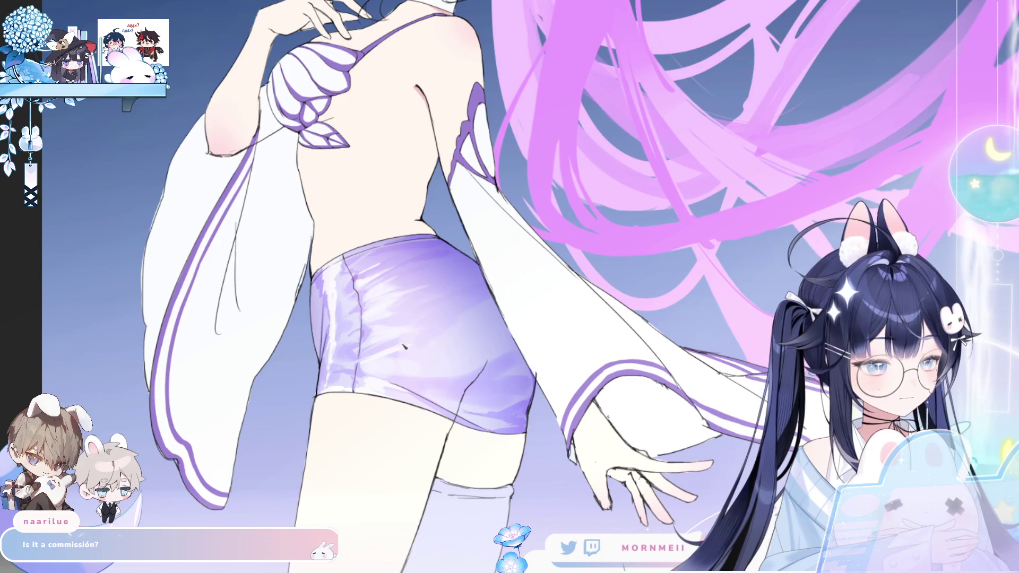
scroll(442, 331, down, 2)
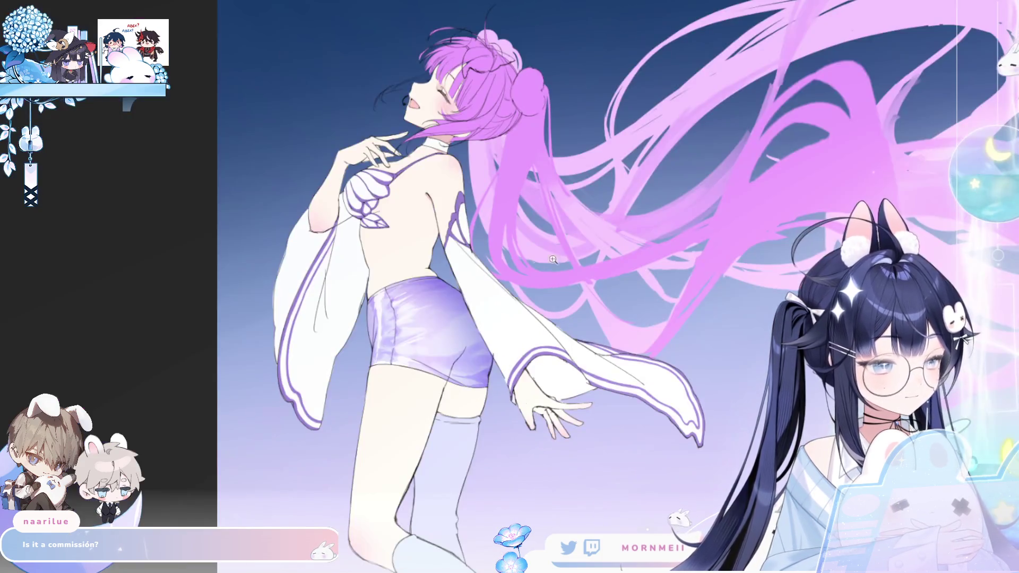
click(372, 294)
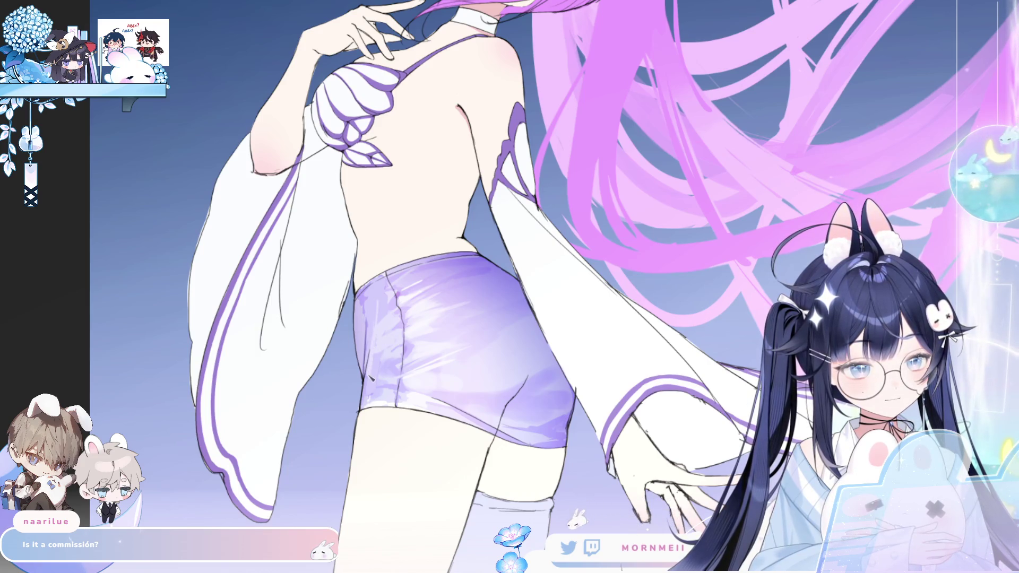
Check the shiny highlight streaks on the shorts mirrored several times, then zoom out to the whole figure
key(h)
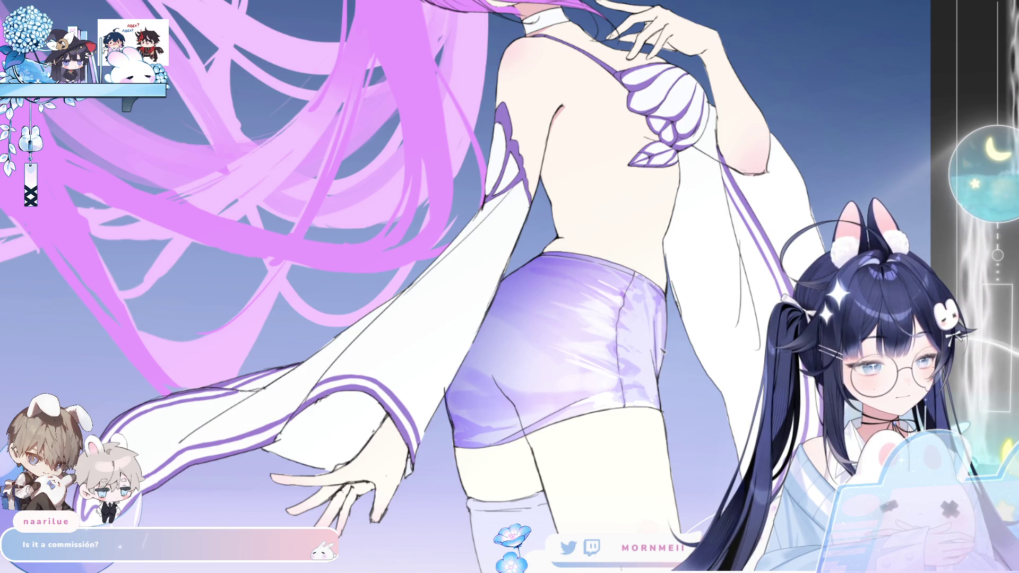
key(h)
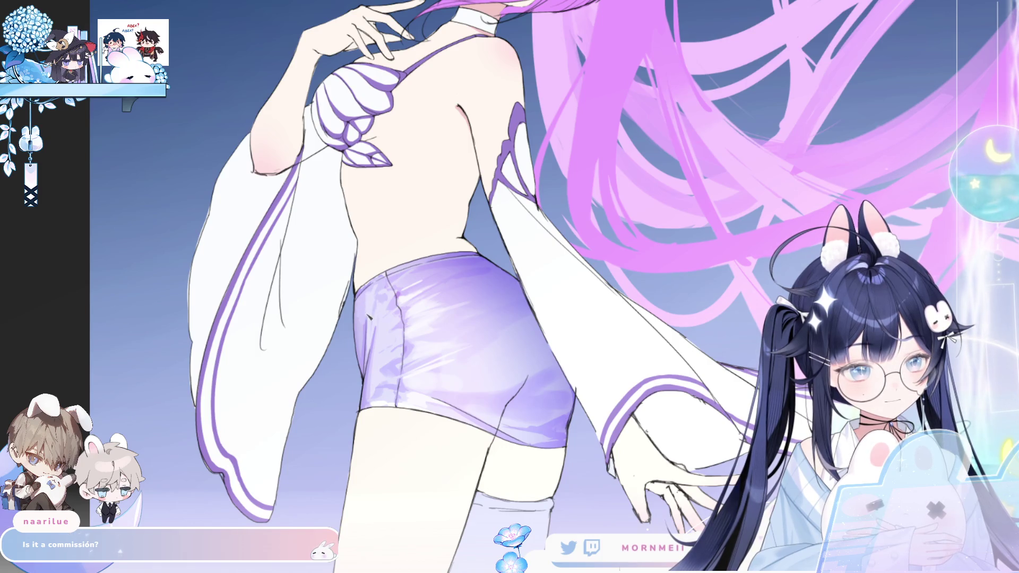
key(h)
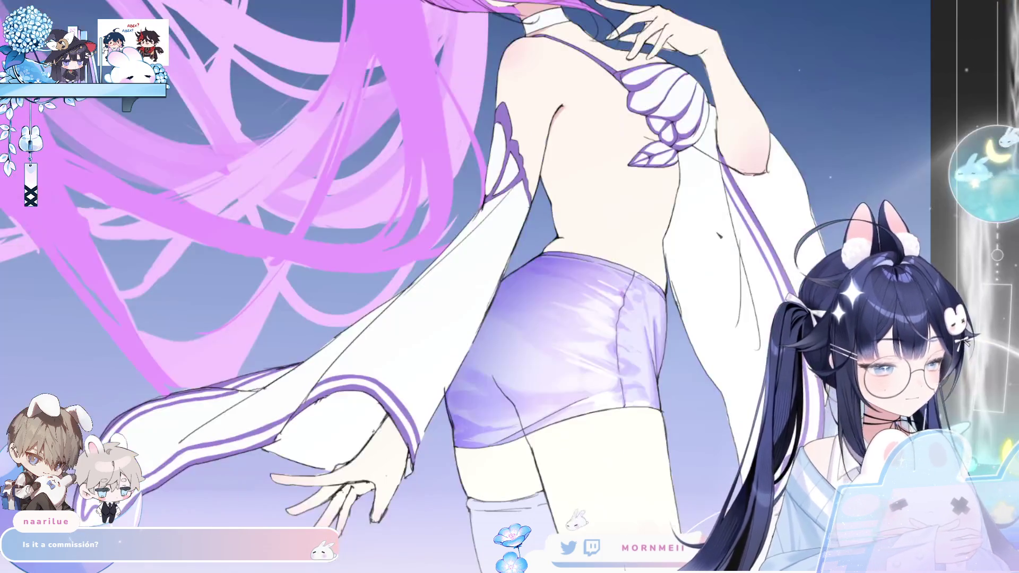
key(h)
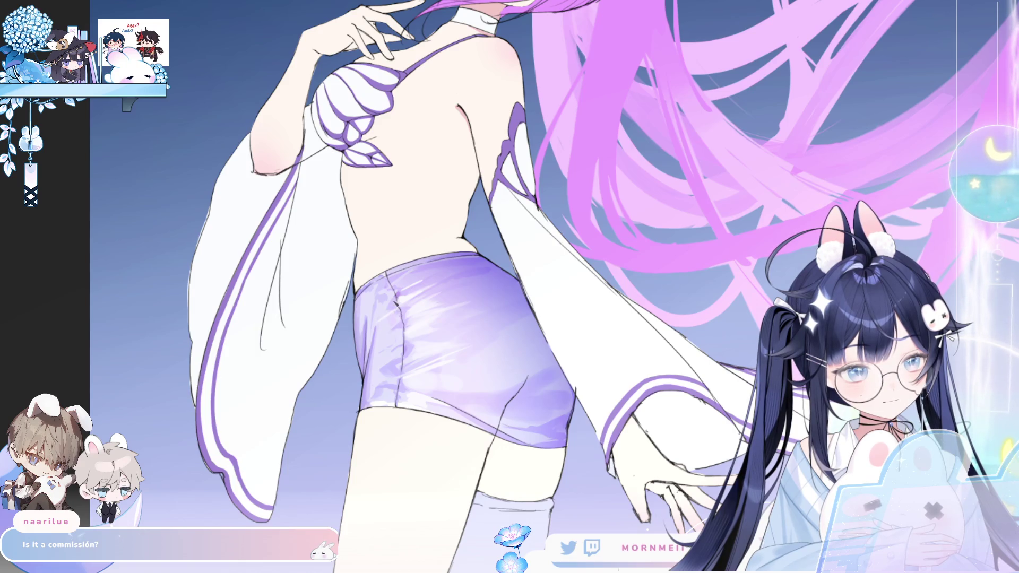
key(h)
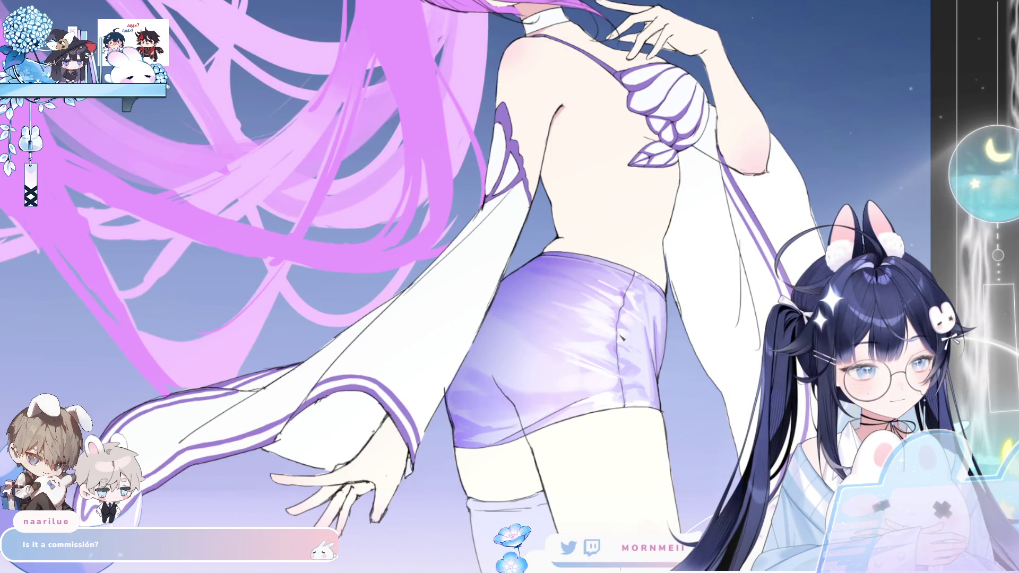
key(h)
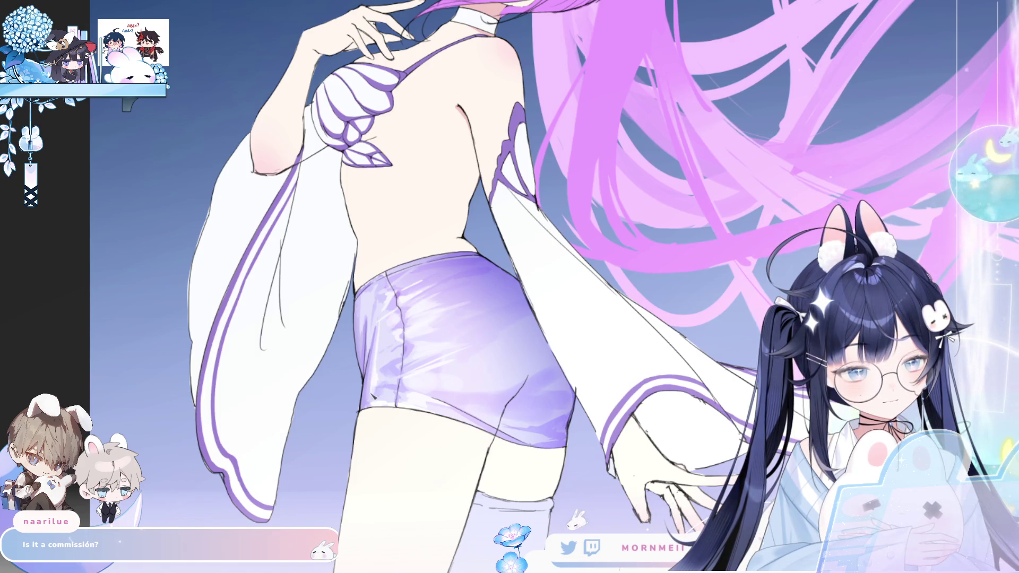
key(ctrl+0)
Centre the view on the shorts and mirror the canvas to check the whole figure
key(h)
key(h)
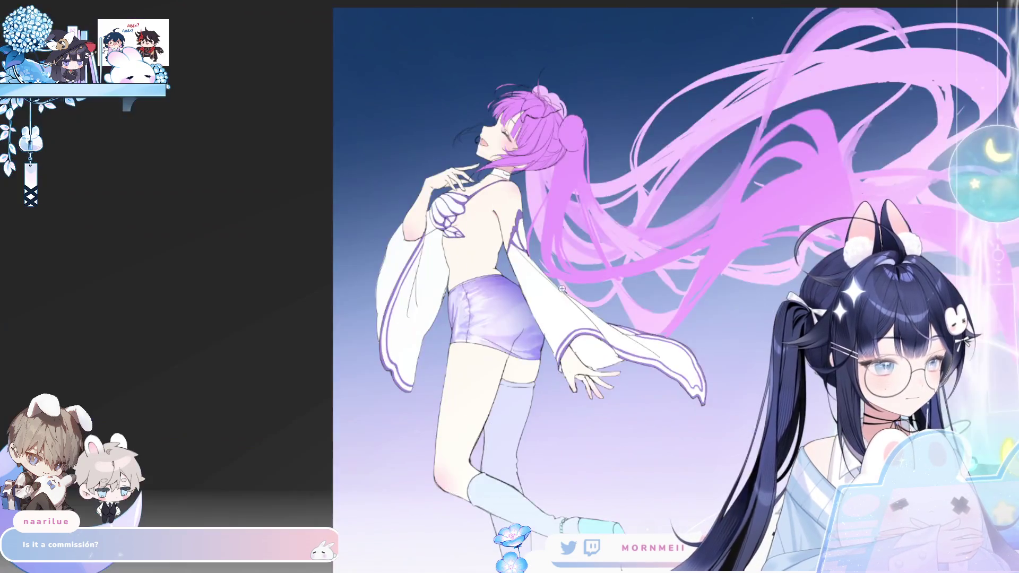
scroll(572, 285, up, 5)
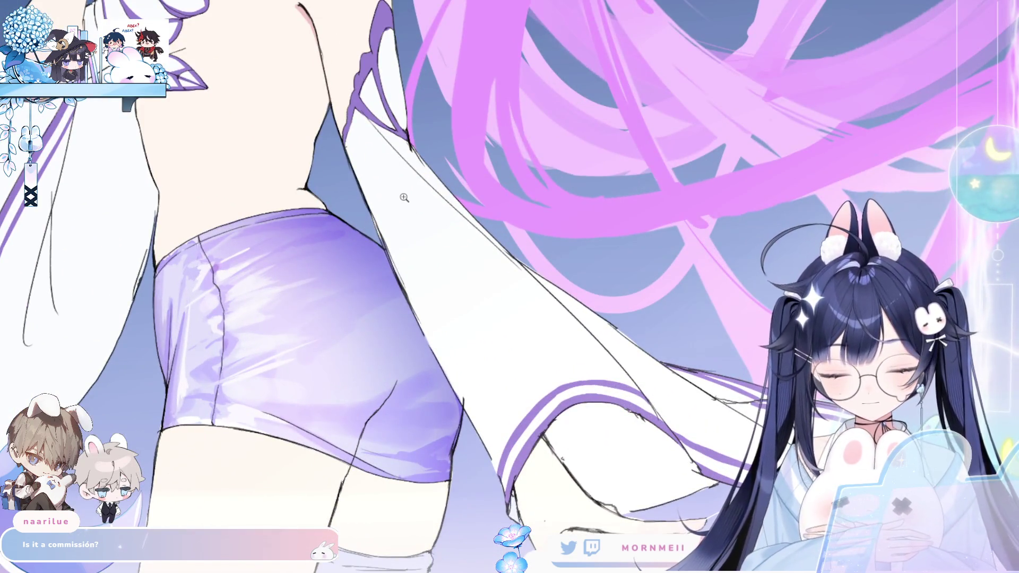
drag(322, 234, 455, 213)
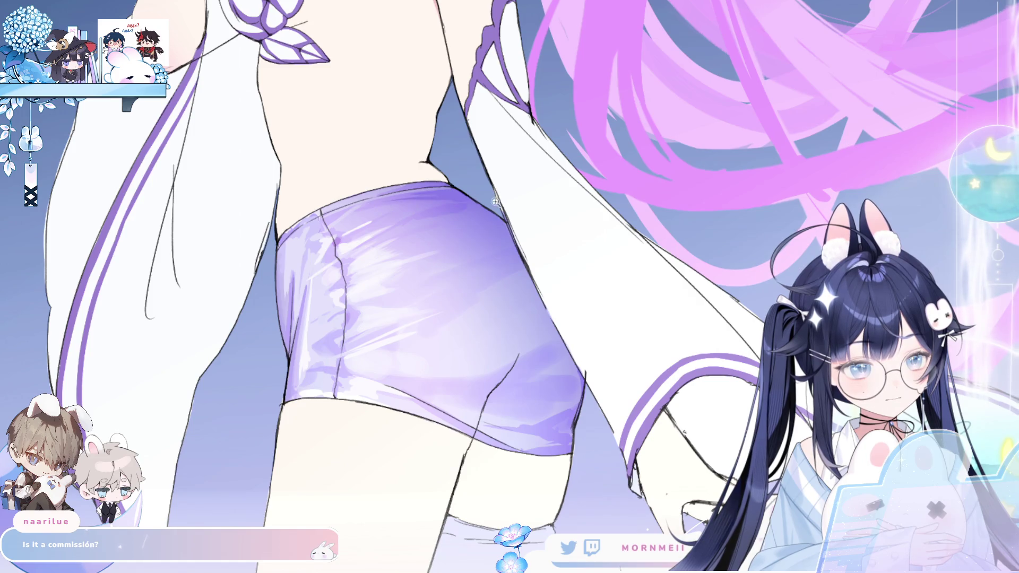
key(ctrl+0)
scroll(509, 275, up, 3)
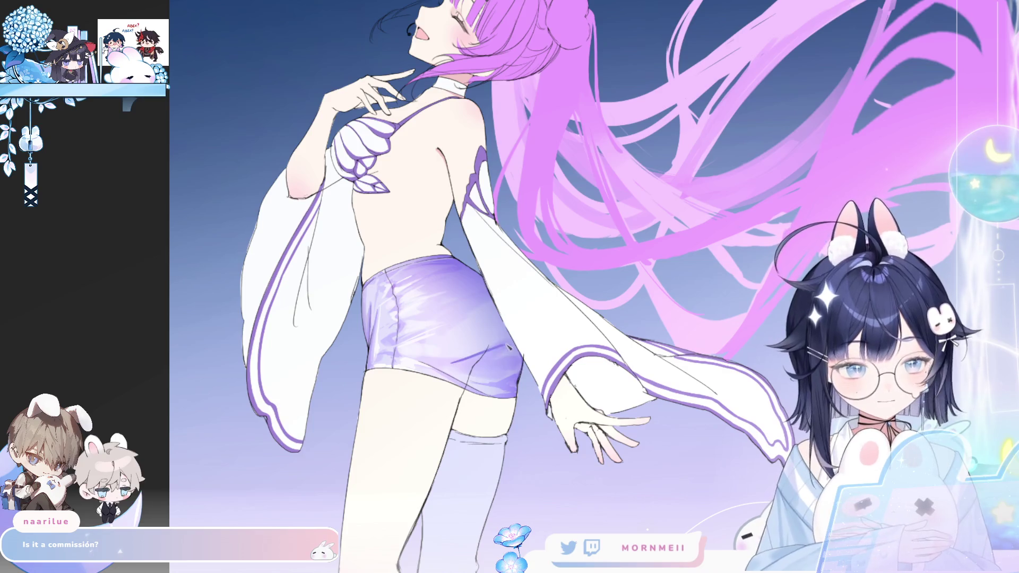
key(h)
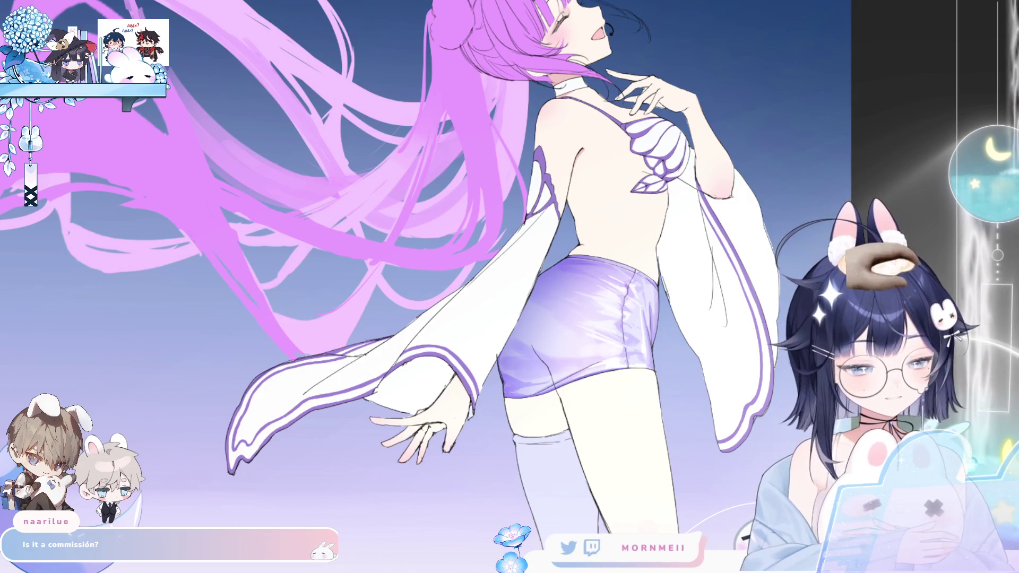
Toggle the horizontal flip repeatedly to compare the shorts' shine, ending zoomed in on the torso
key(h)
key(h)
scroll(558, 382, up, 3)
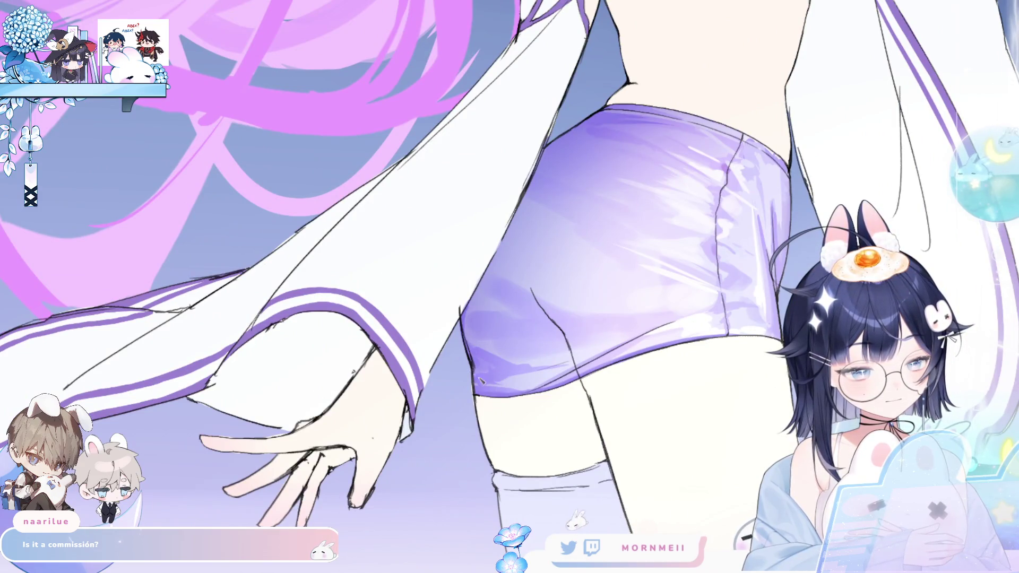
key(h)
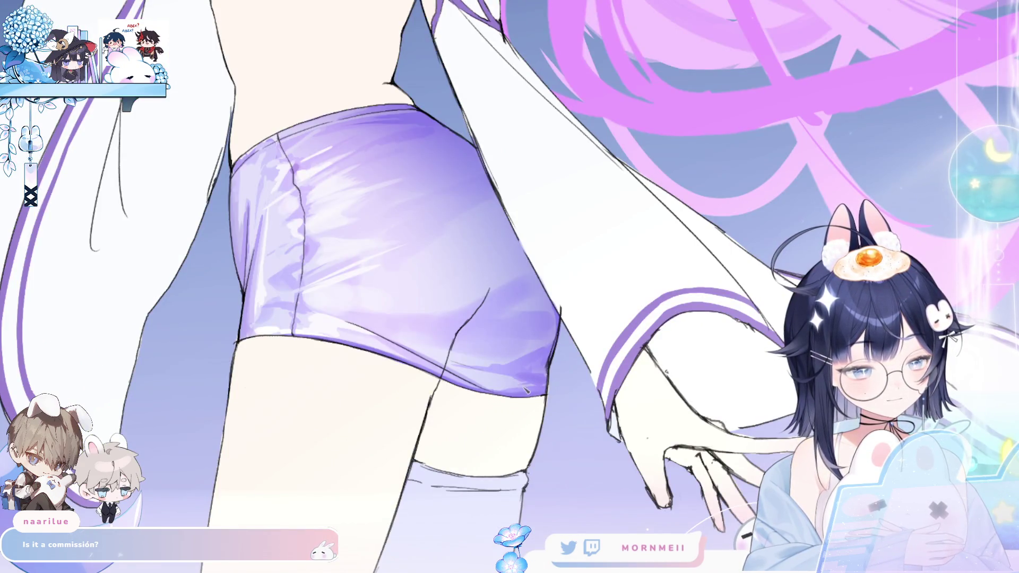
scroll(559, 380, down, 2)
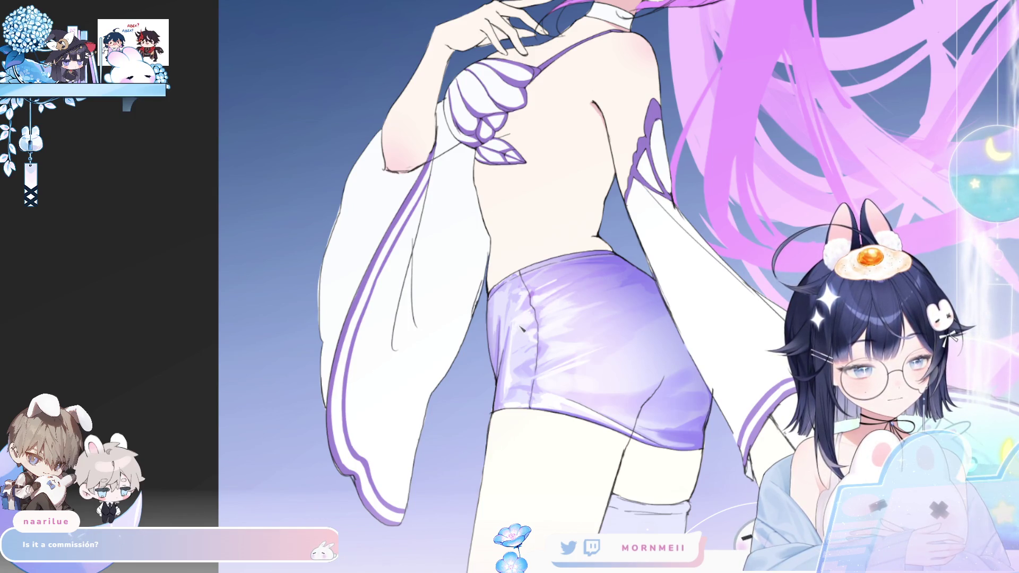
key(h)
key(h)
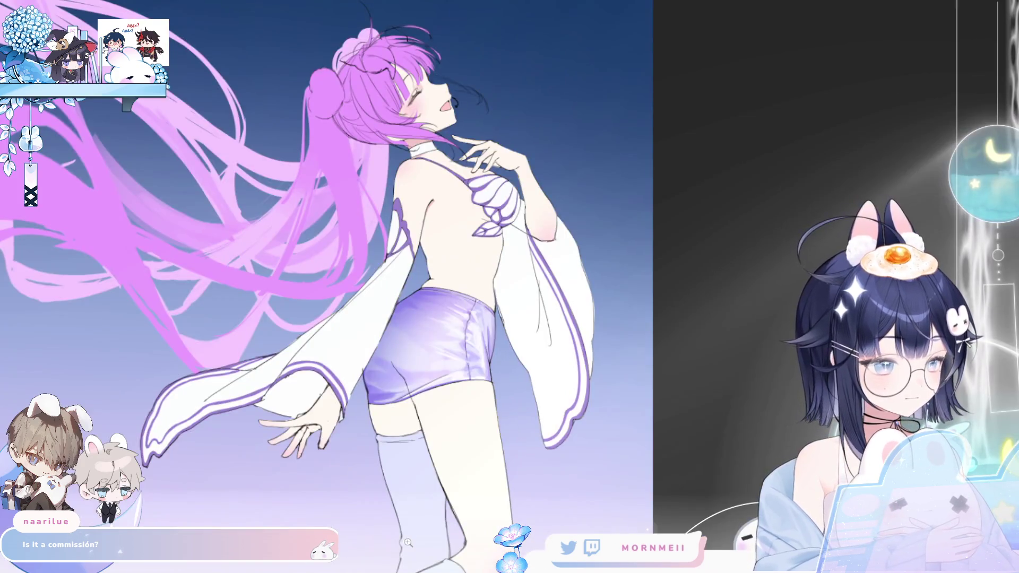
key(h)
click(531, 321)
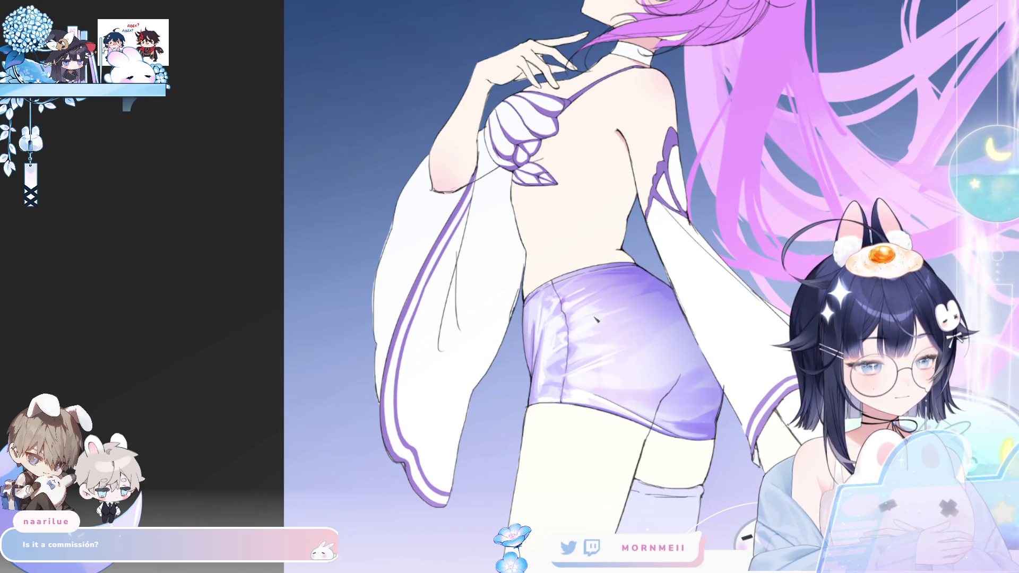
key(ctrl+0)
key(h)
key(h)
click(561, 245)
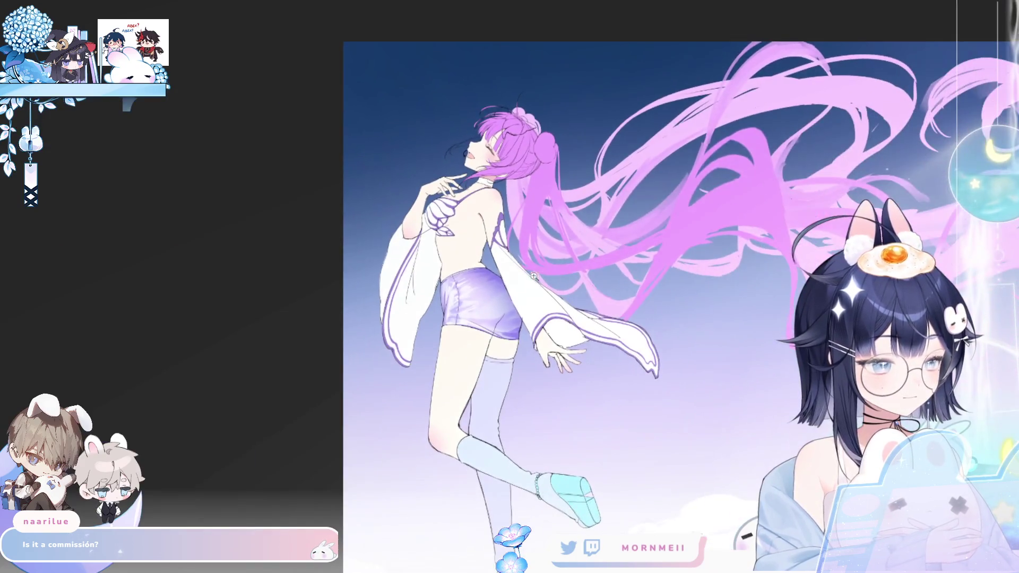
click(561, 246)
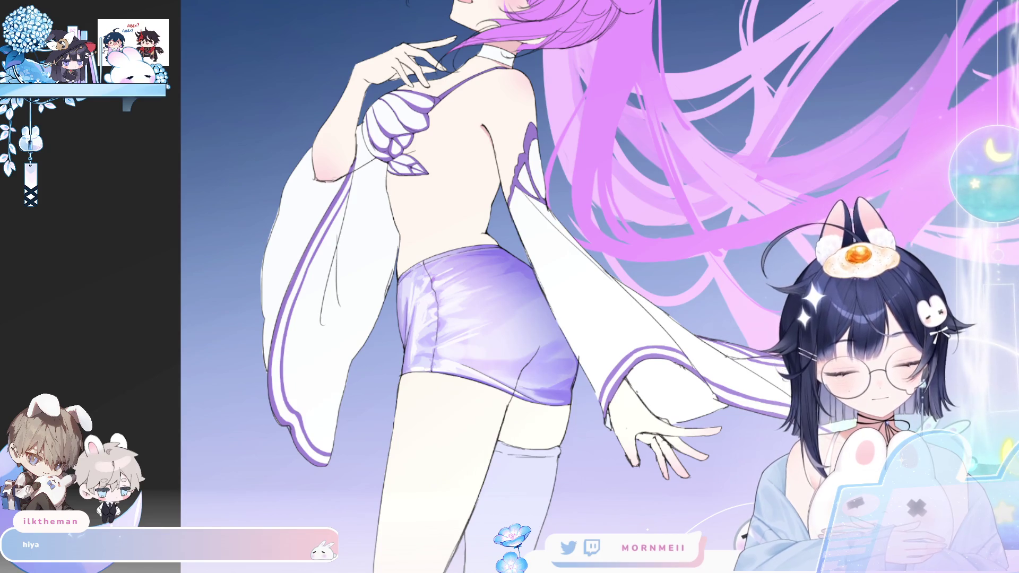
key(h)
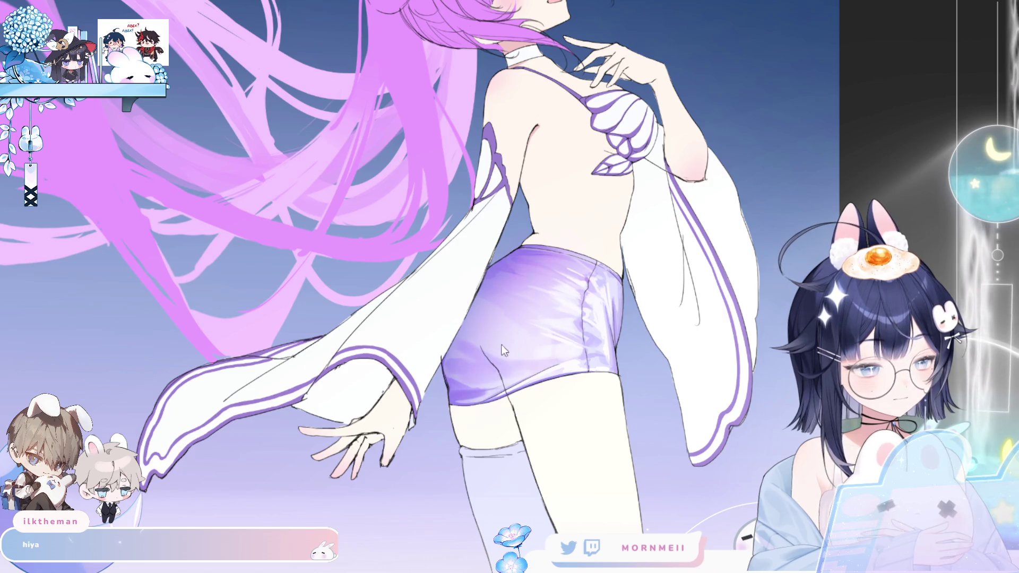
key(h)
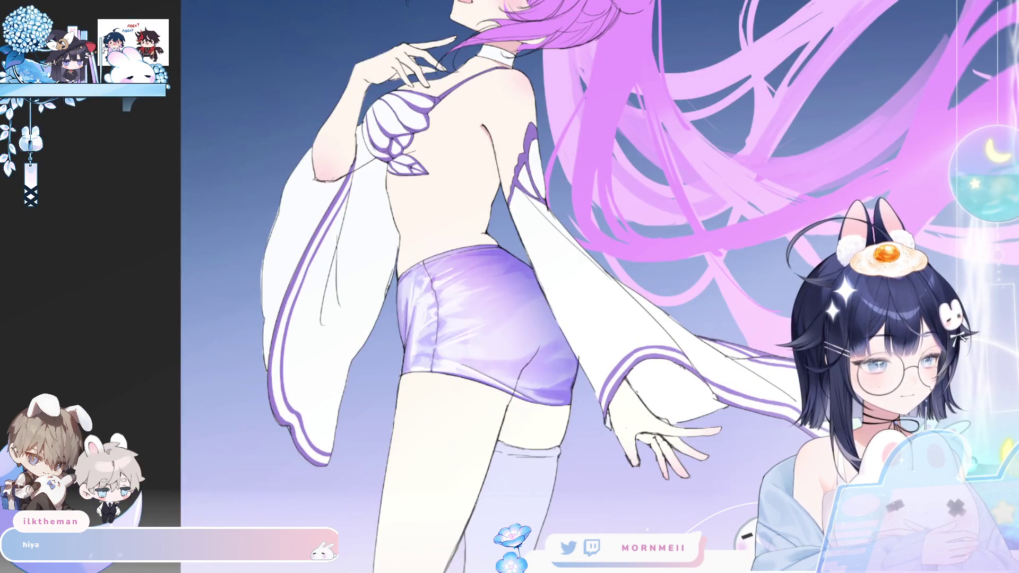
drag(419, 241, 478, 244)
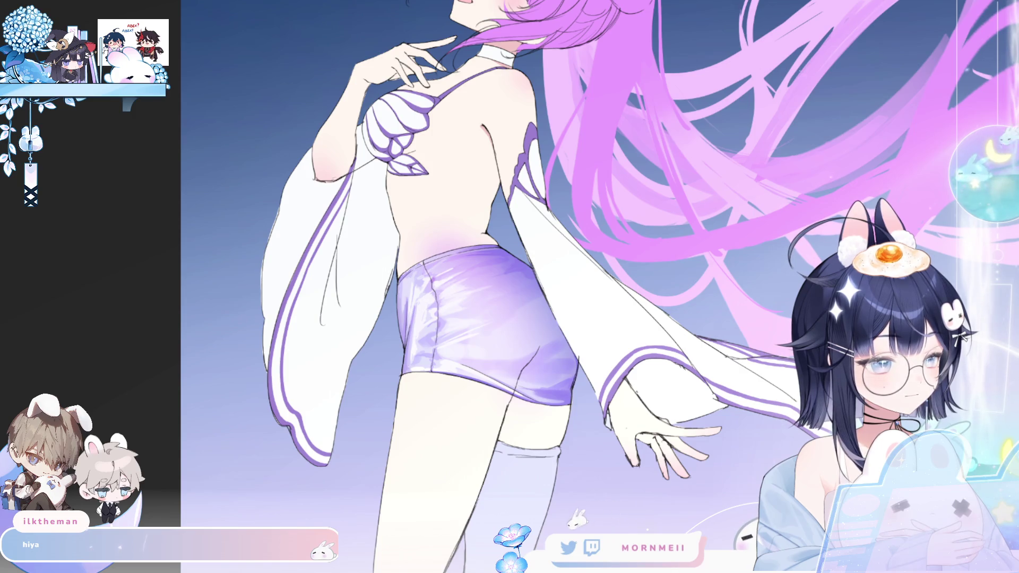
key(ctrl+z)
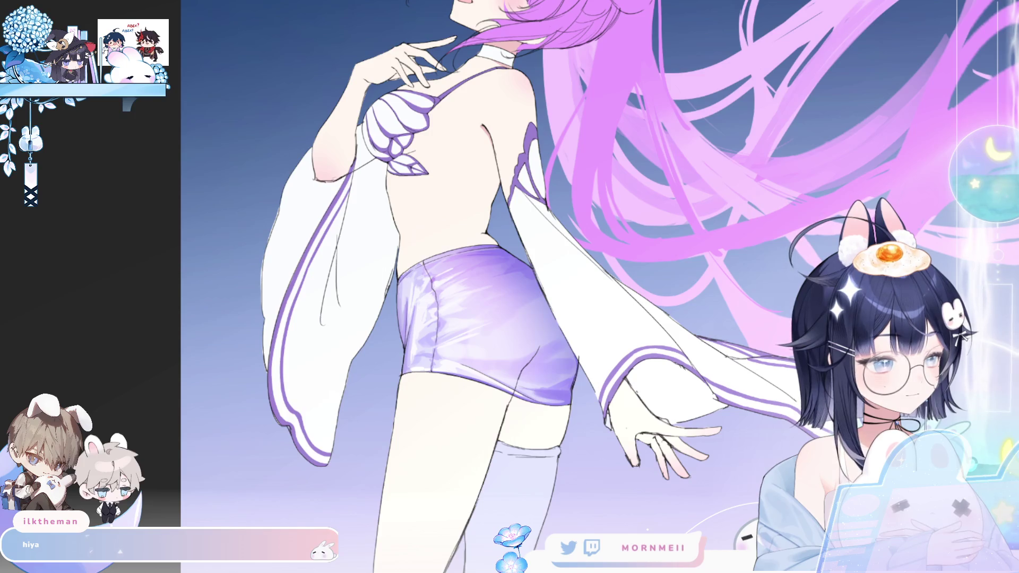
key(ctrl+0)
key(h)
key(h)
key(h)
click(656, 328)
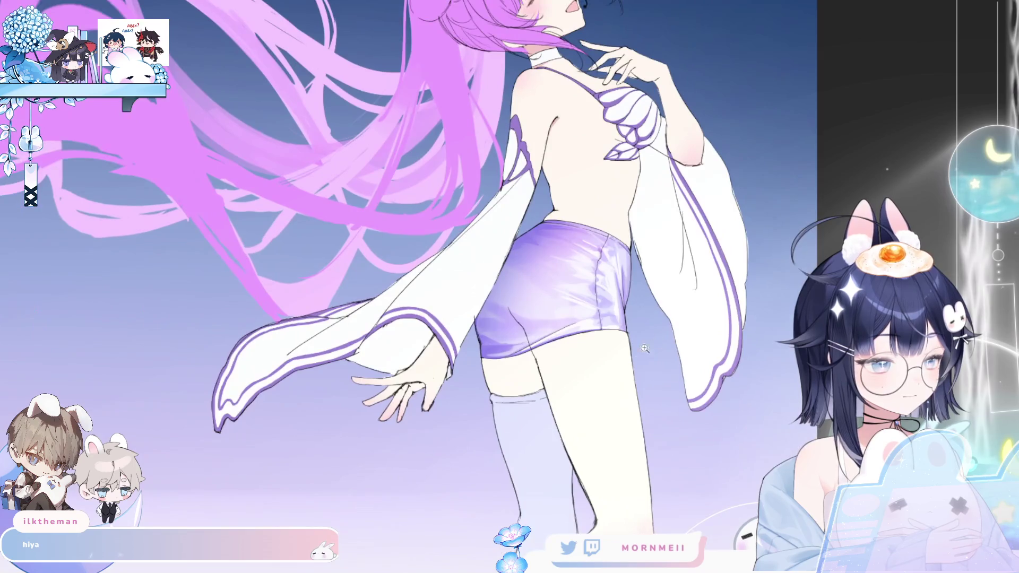
key(h)
click(493, 371)
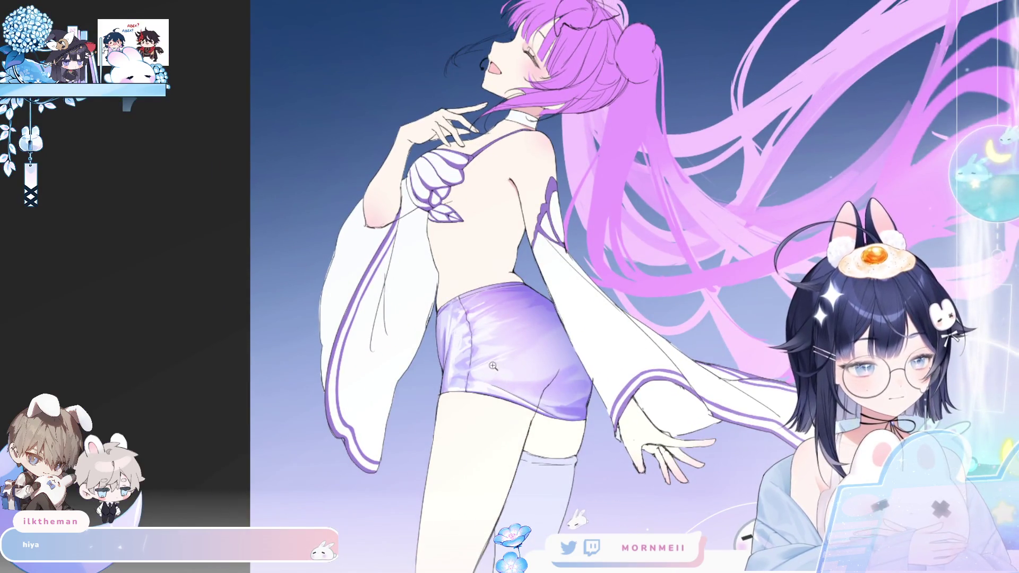
drag(528, 373, 498, 403)
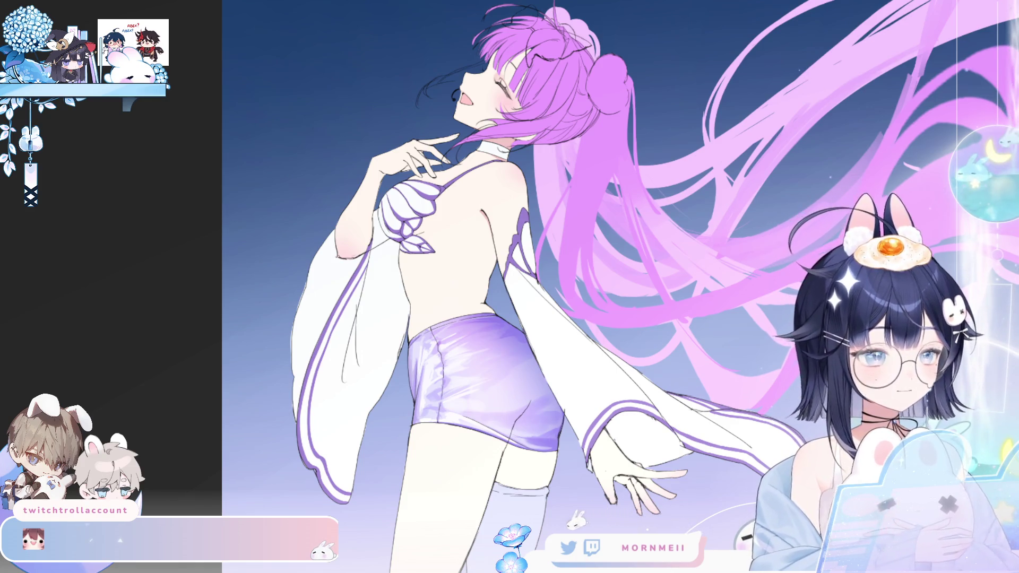
Briefly mirror the canvas to check the darker shading on the shorts
key(h)
key(h)
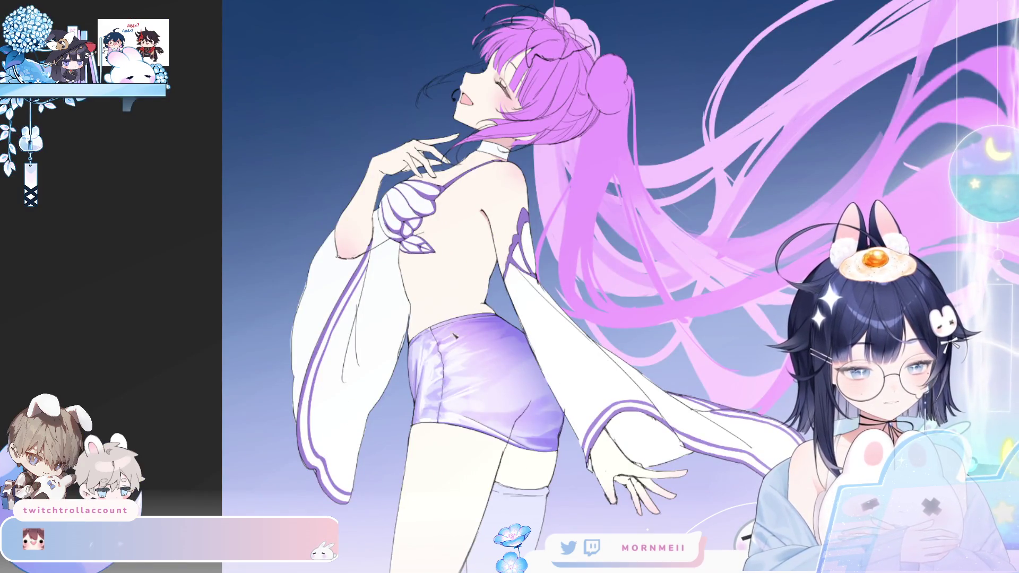
scroll(452, 340, down, 3)
key(h)
scroll(332, 419, up, 2)
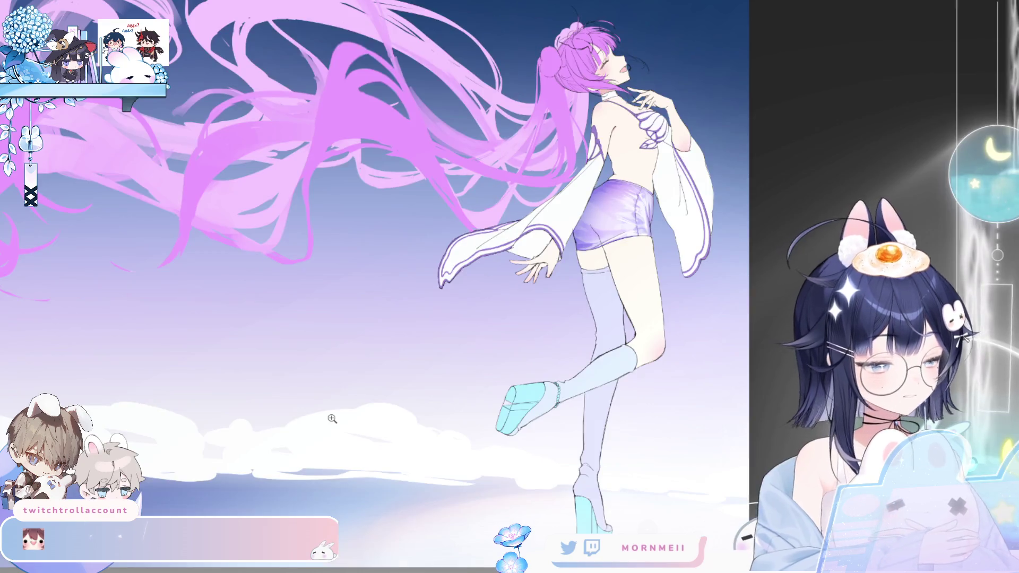
key(h)
scroll(459, 177, up, 3)
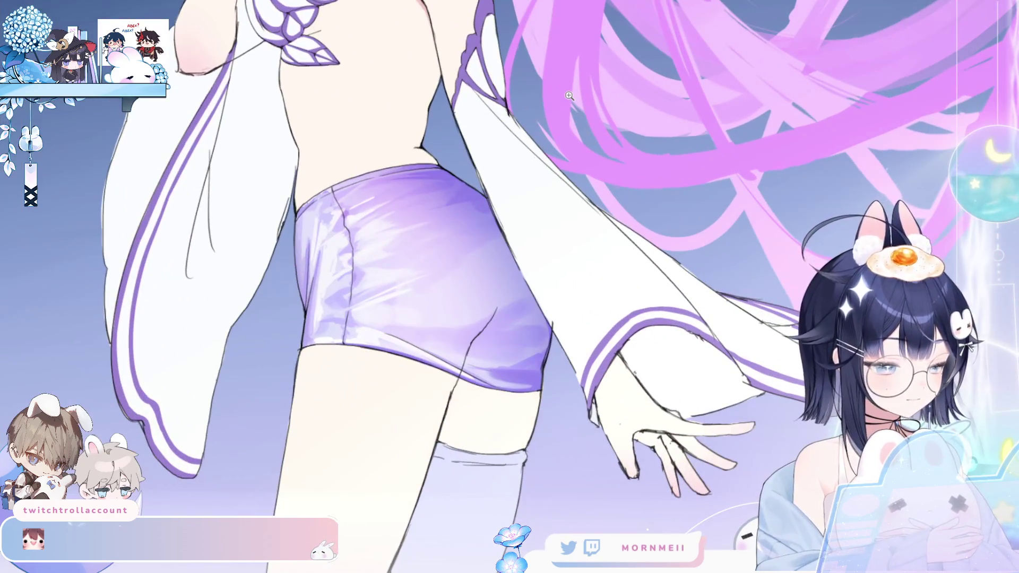
key(h)
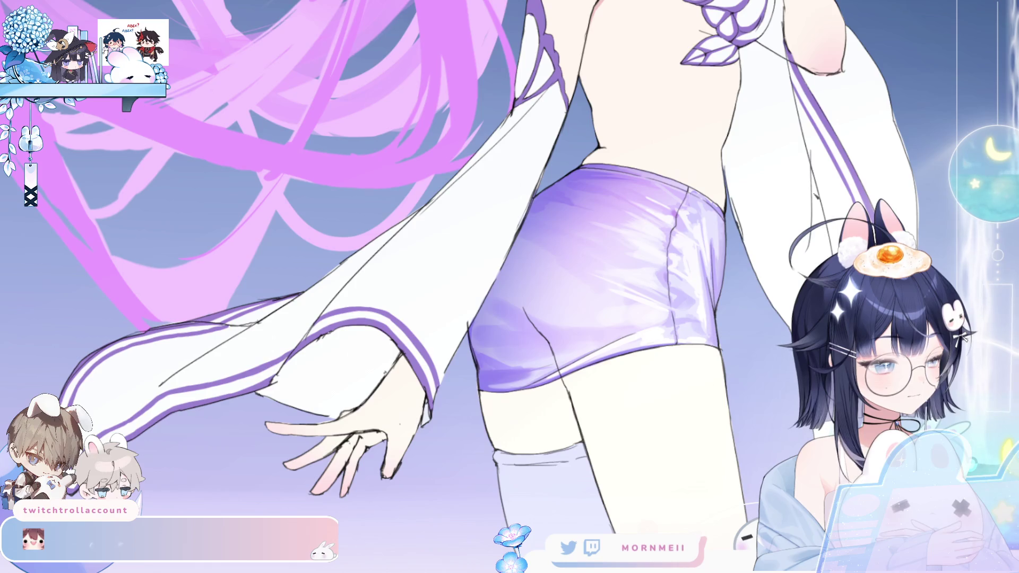
key(h)
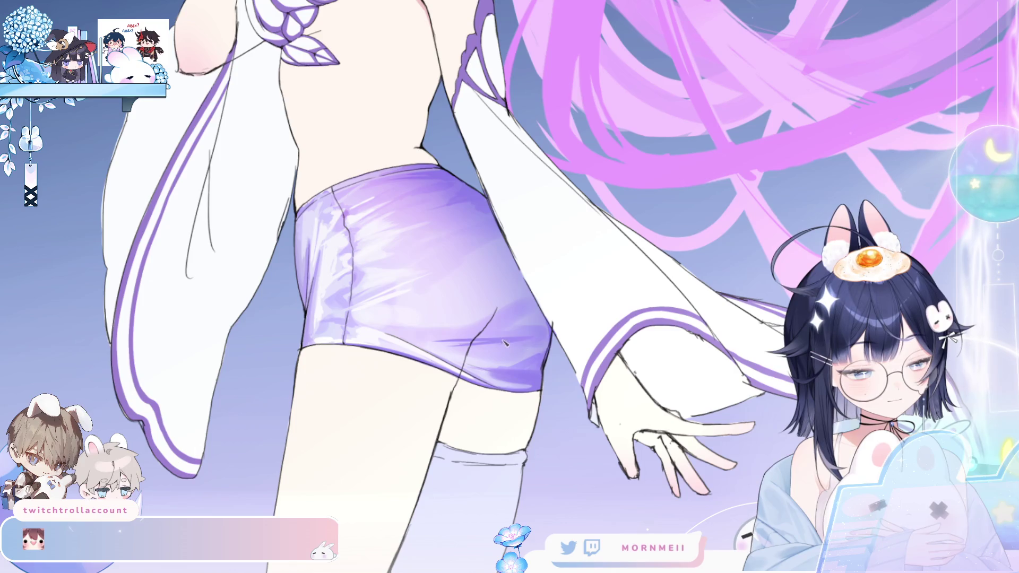
scroll(549, 332, down, 5)
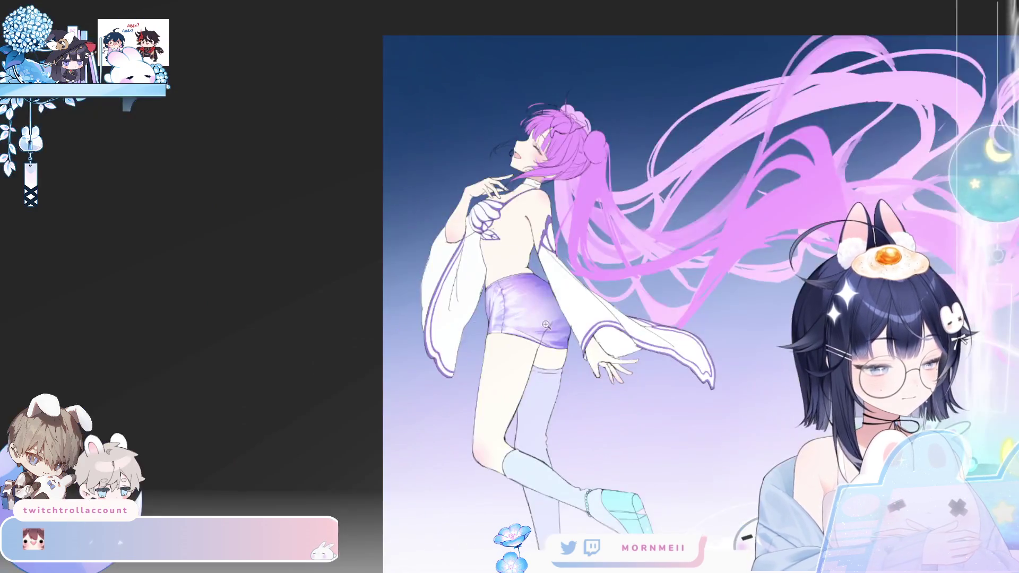
click(546, 324)
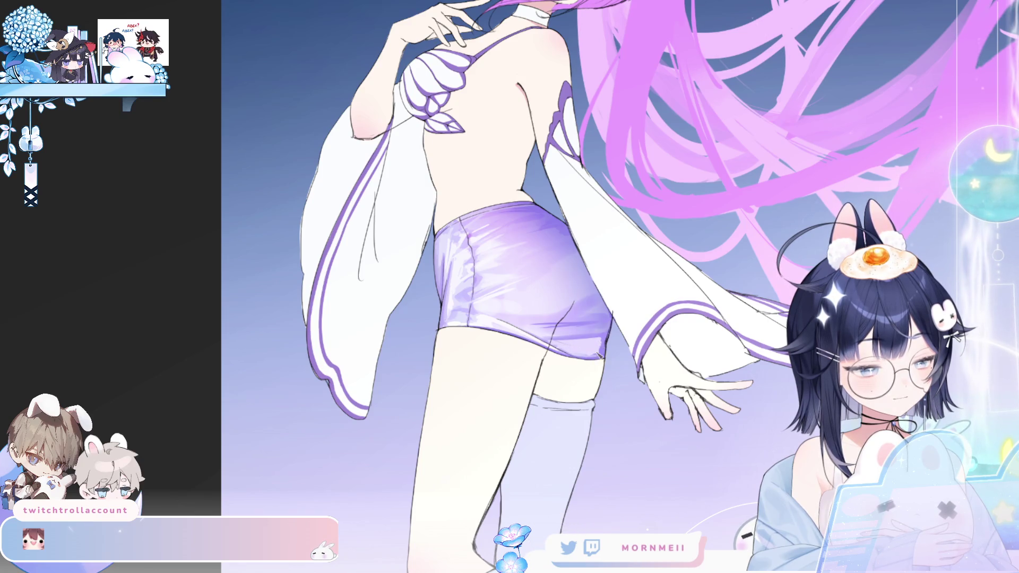
key(ctrl+0)
key(h)
key(h)
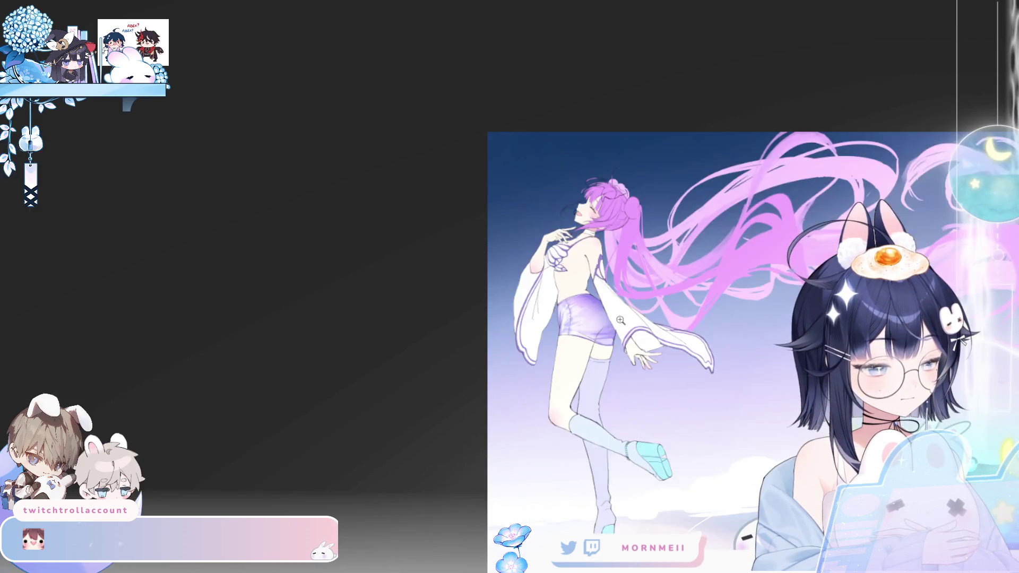
scroll(613, 343, up, 3)
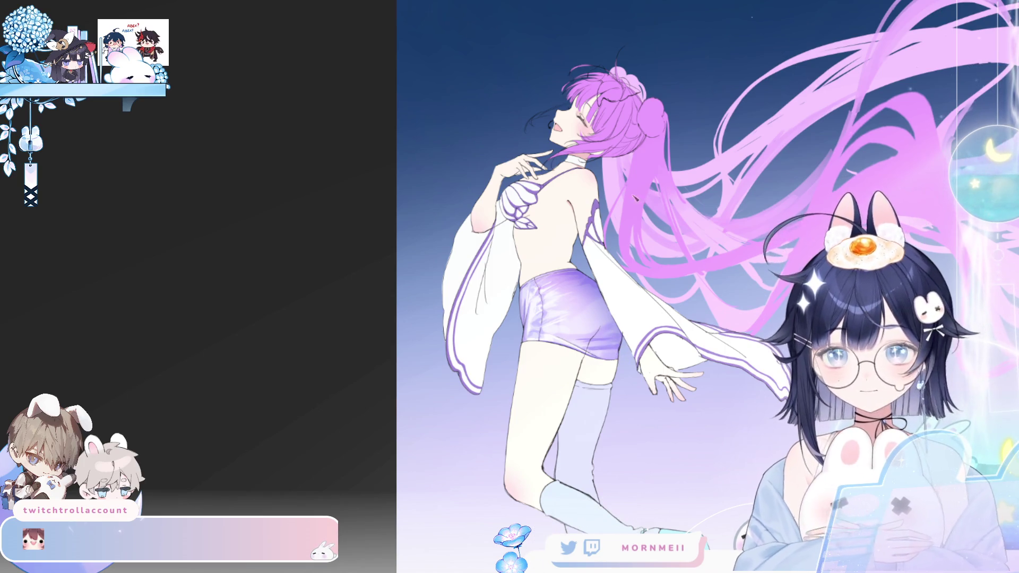
key(h)
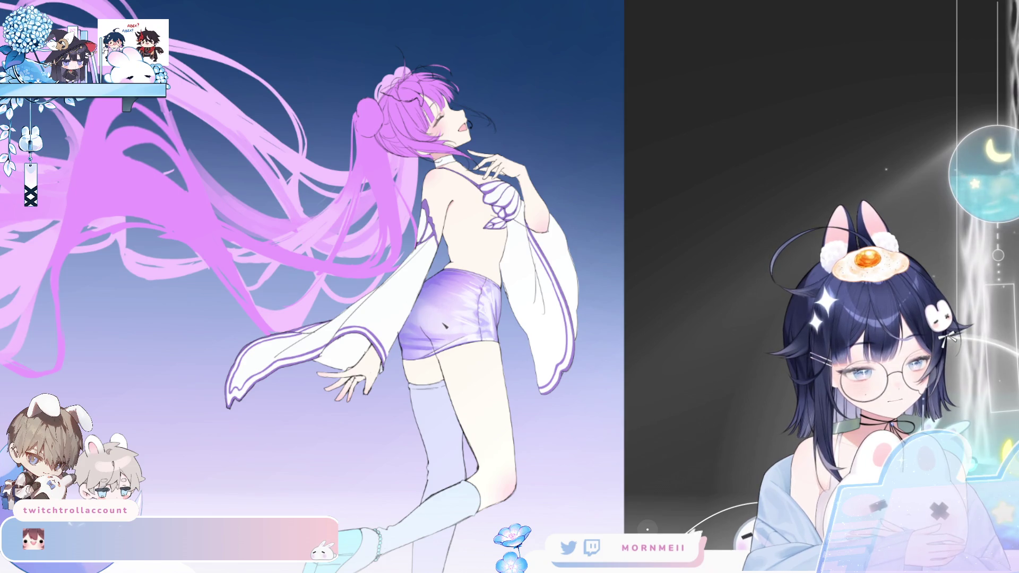
key(h)
key(h)
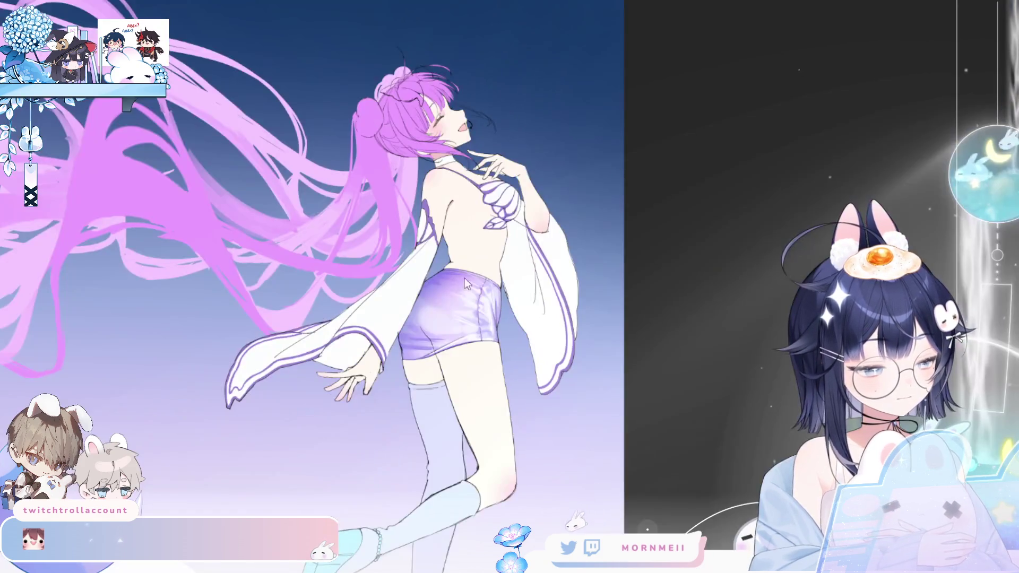
key(ctrl+0)
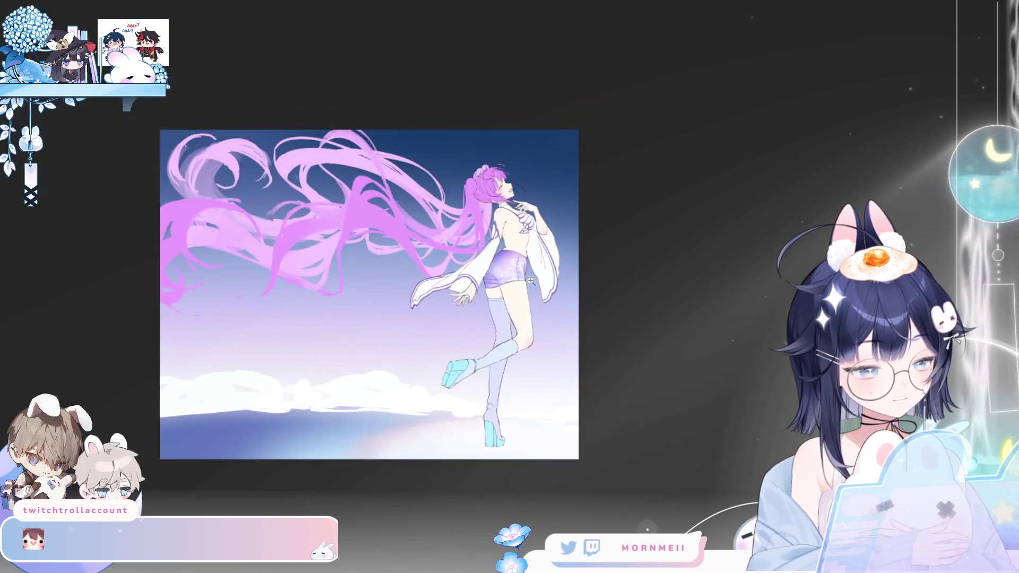
key(h)
scroll(555, 267, up, 3)
key(h)
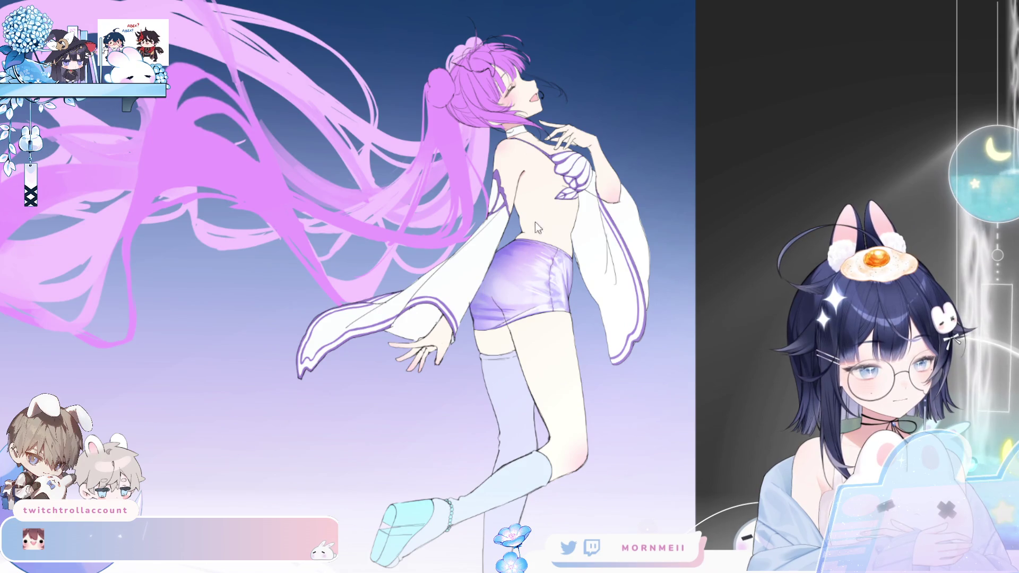
key(h)
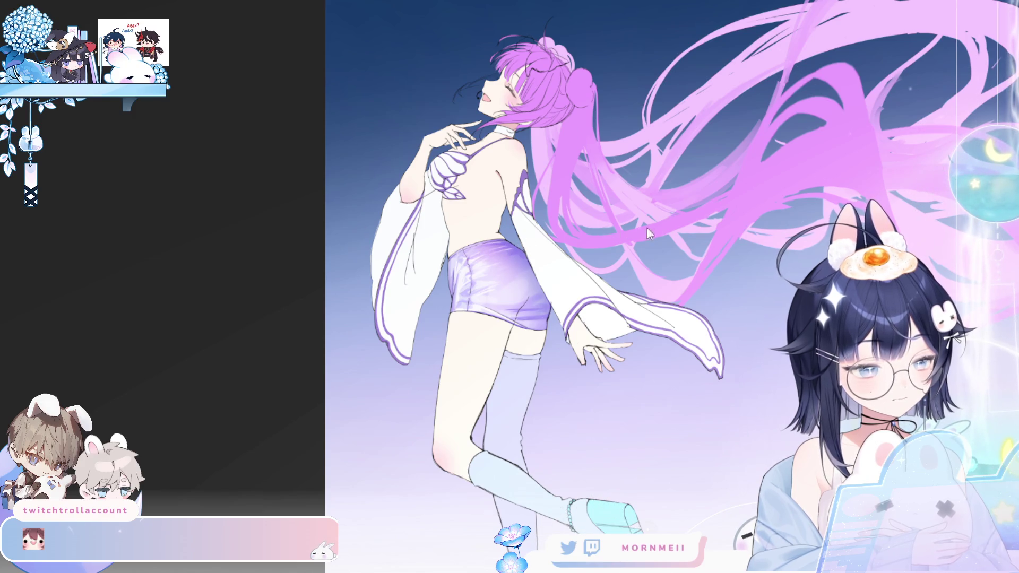
Flip and zoom the view around the shorts to check the white streak highlights
key(h)
key(h)
click(546, 244)
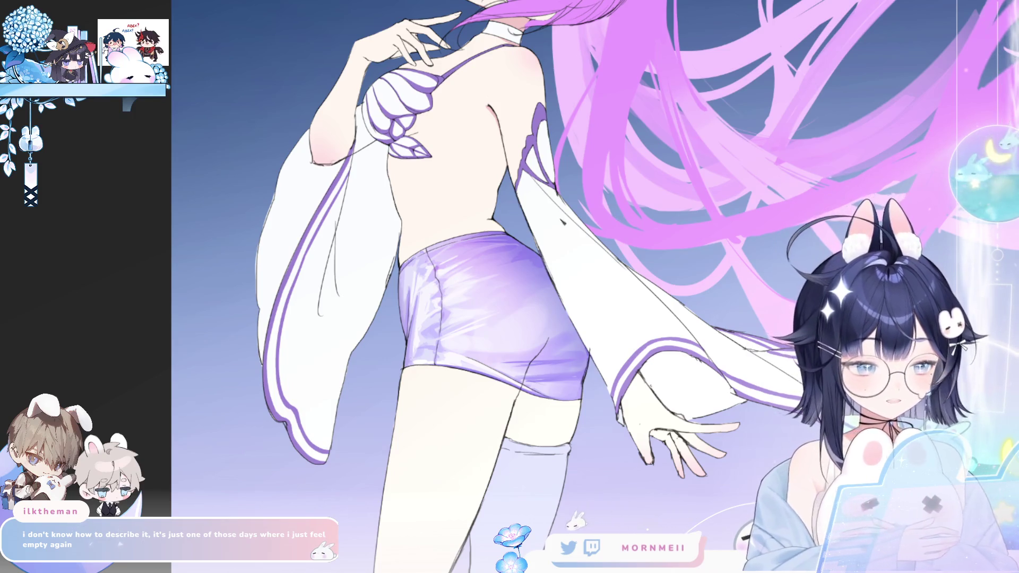
key(m)
key(m)
scroll(515, 234, up, 3)
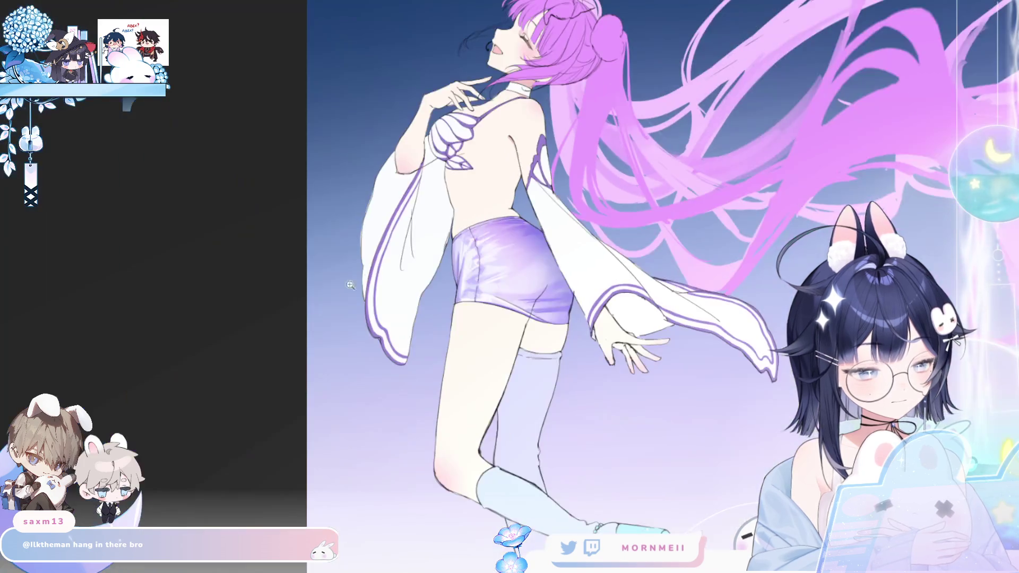
key(ctrl+0)
key(m)
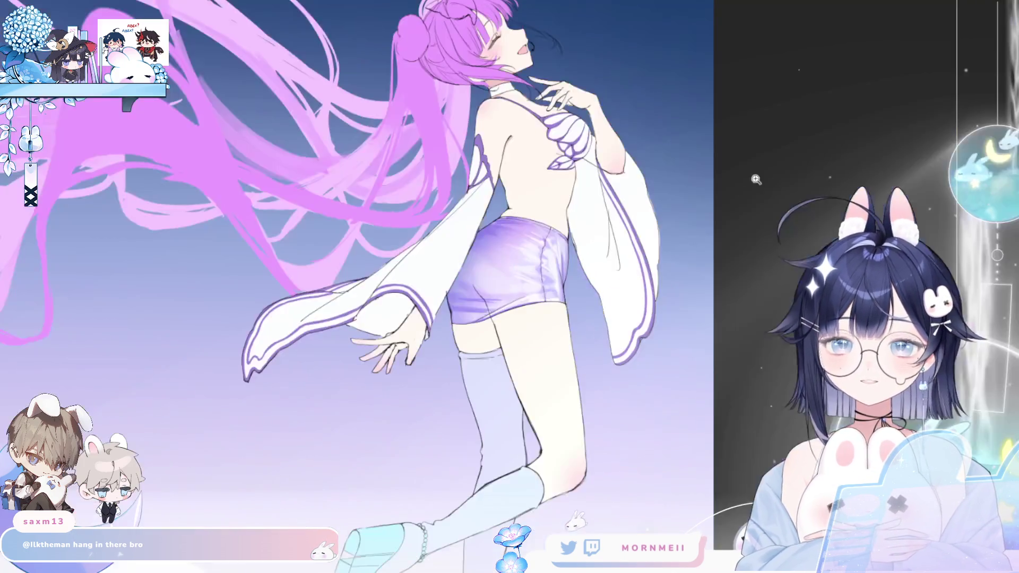
key(m)
click(576, 107)
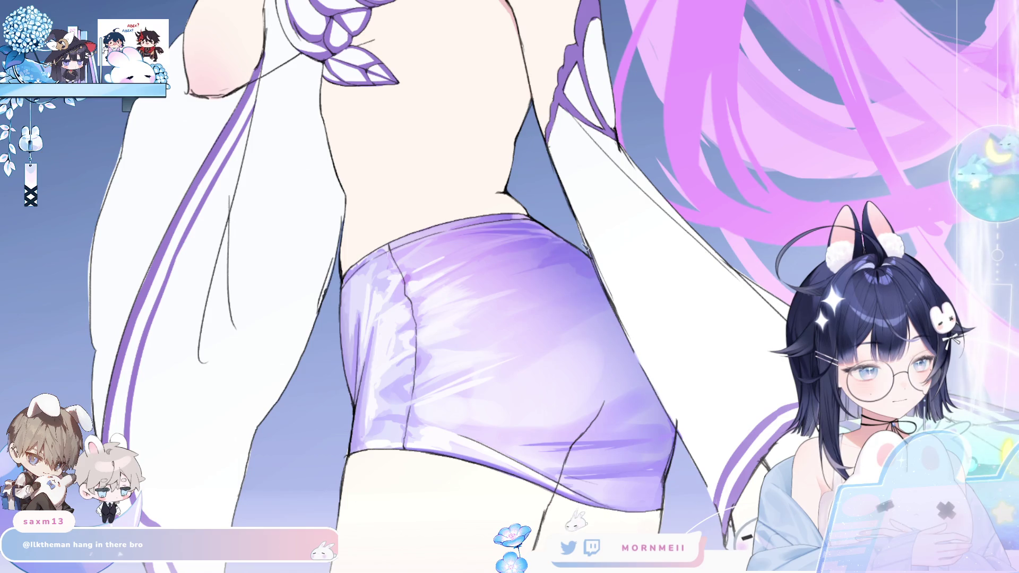
Mirror the view repeatedly to check the blended lower sheen, then zoom out to the whole figure
key(h)
key(h)
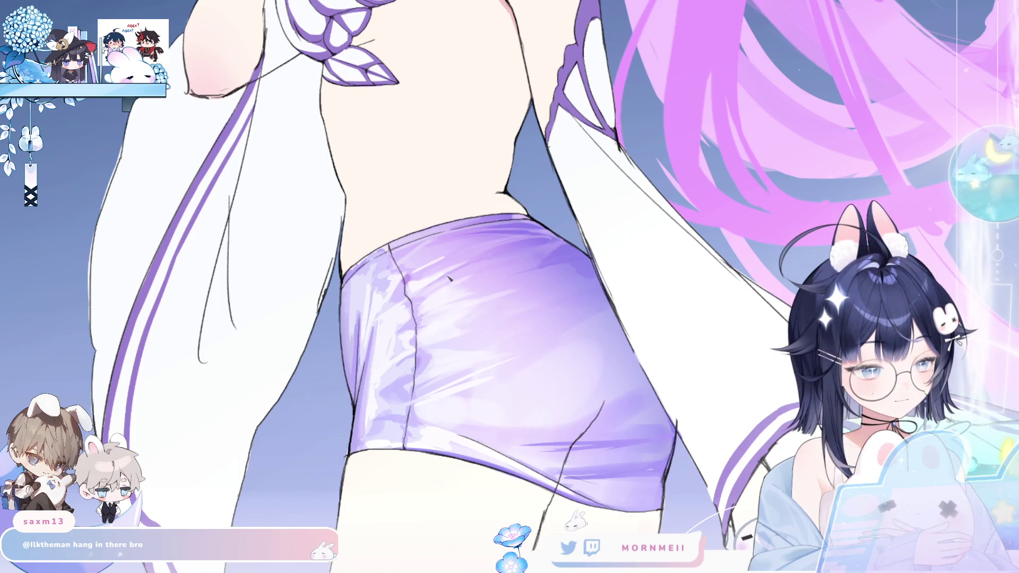
key(h)
key(h)
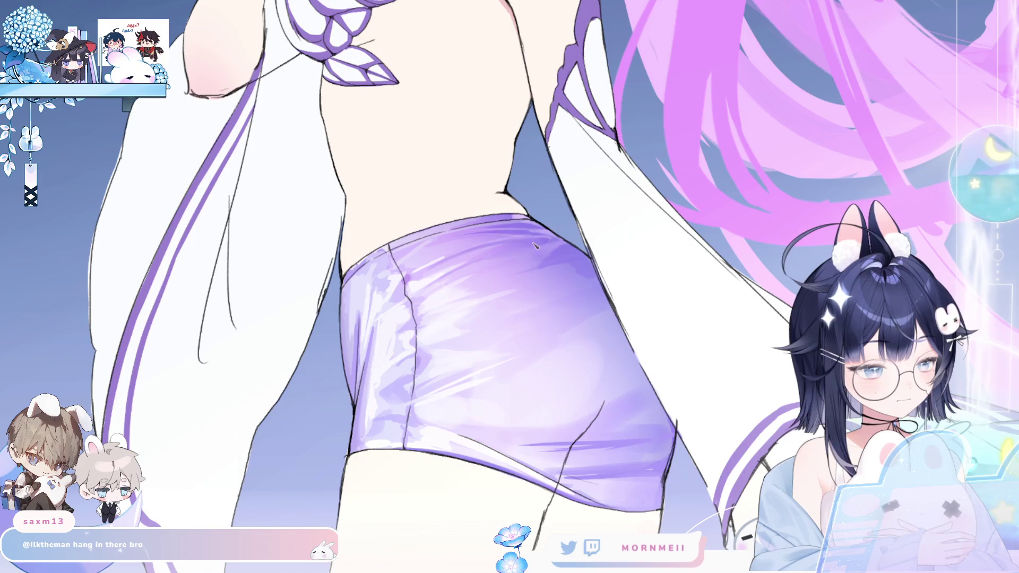
key(h)
key(h)
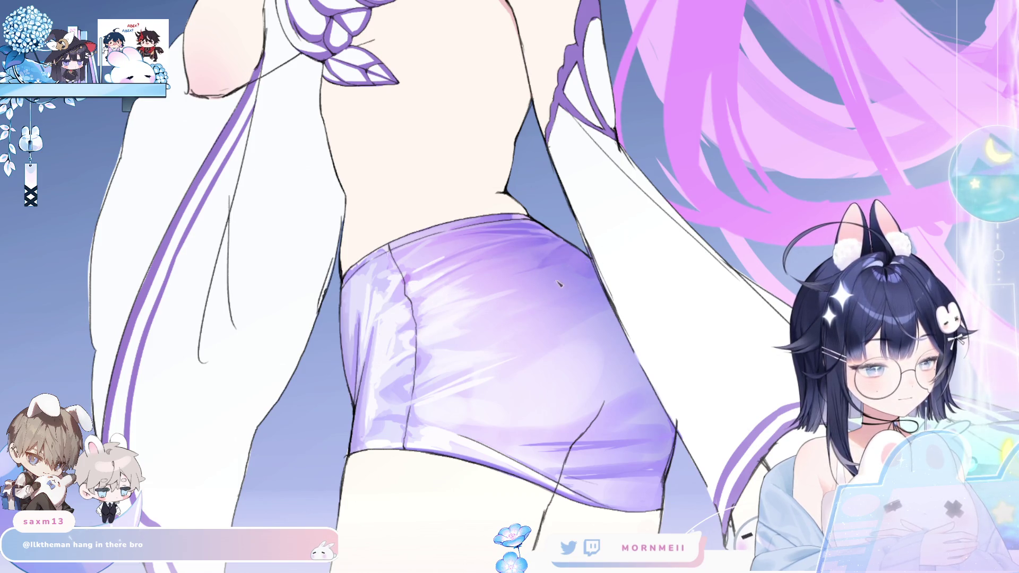
key(h)
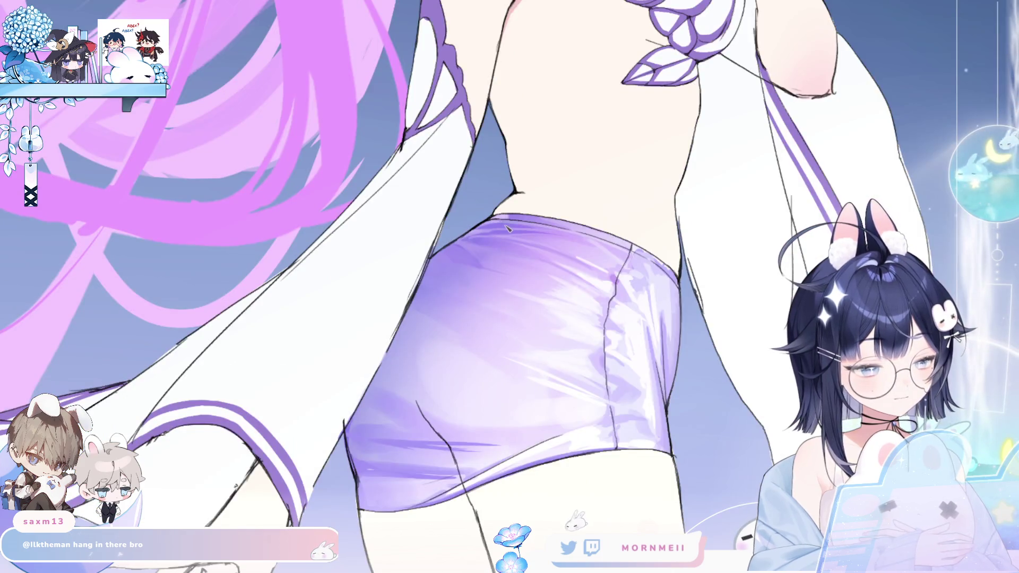
key(h)
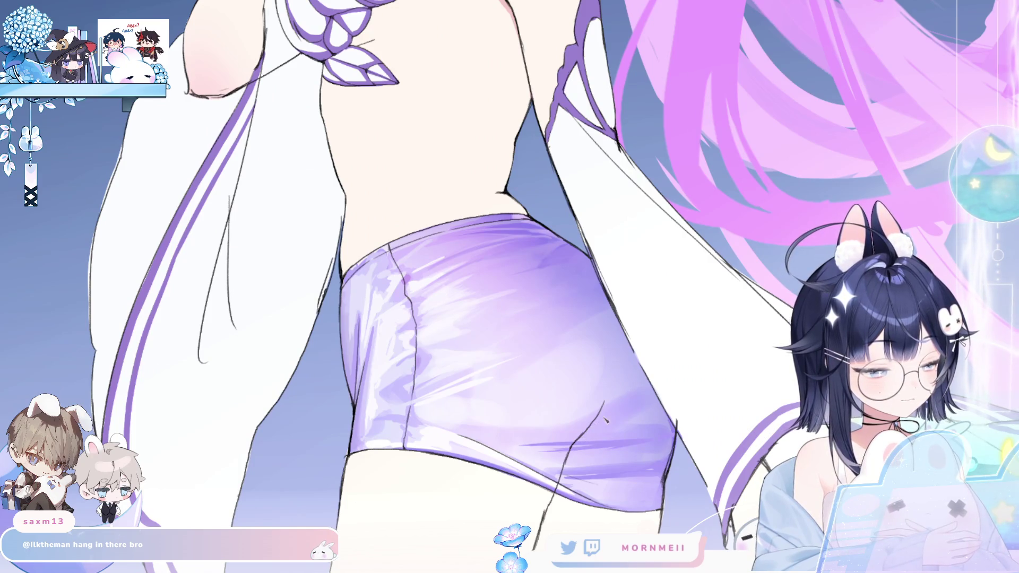
key(ctrl+0)
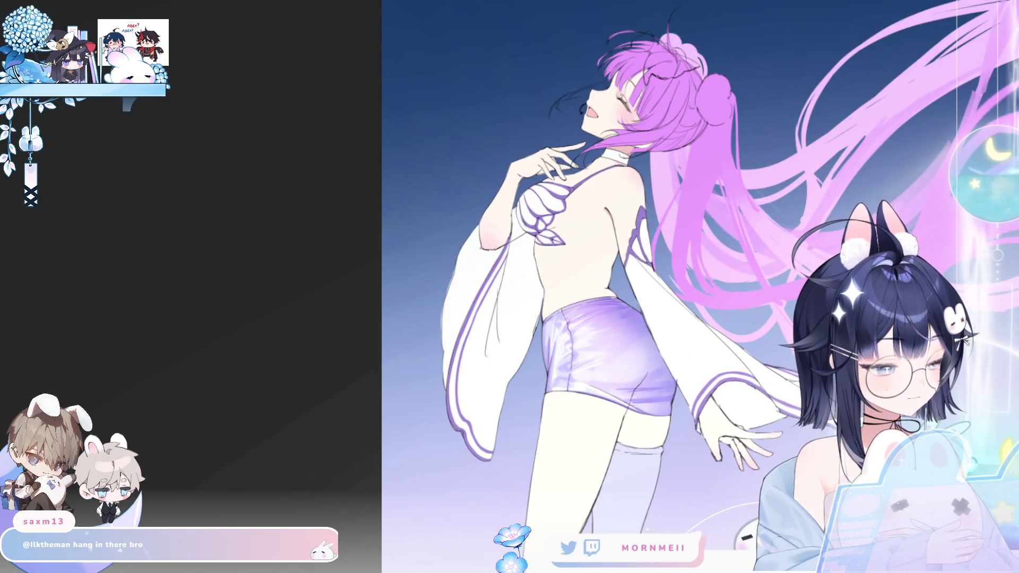
key(ctrl+alt+0)
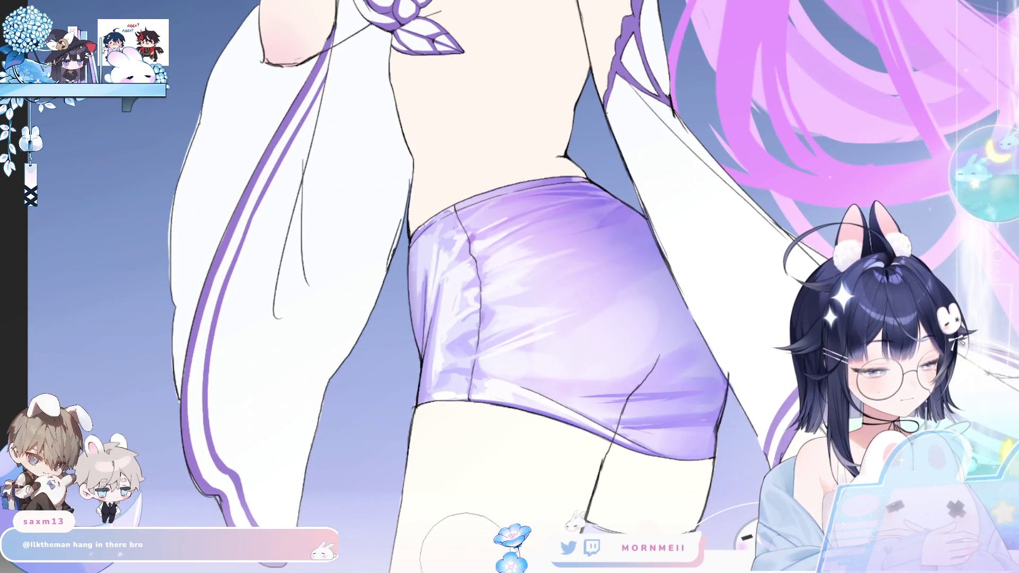
drag(617, 414, 683, 337)
key(h)
key(h)
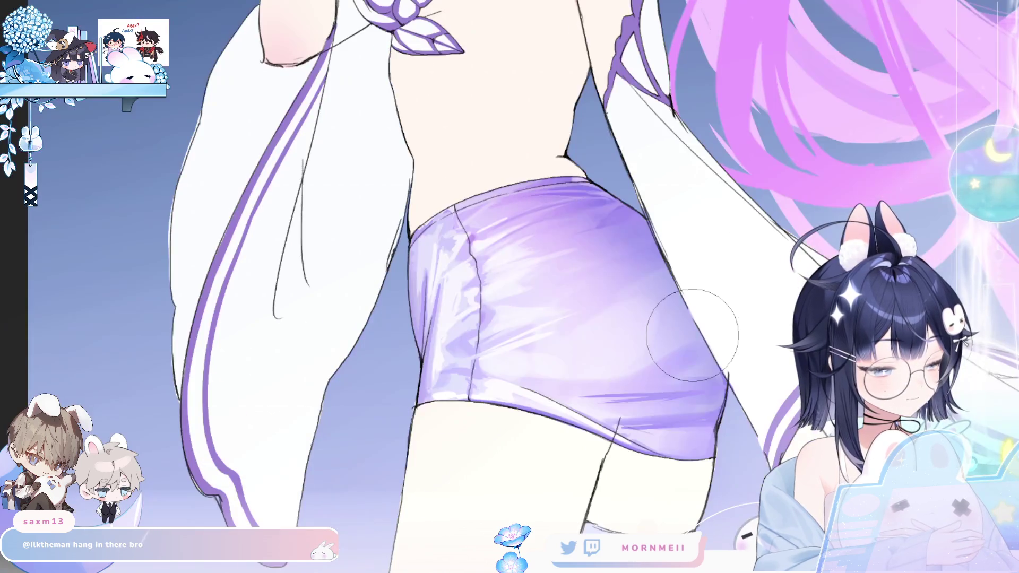
key(h)
key(h)
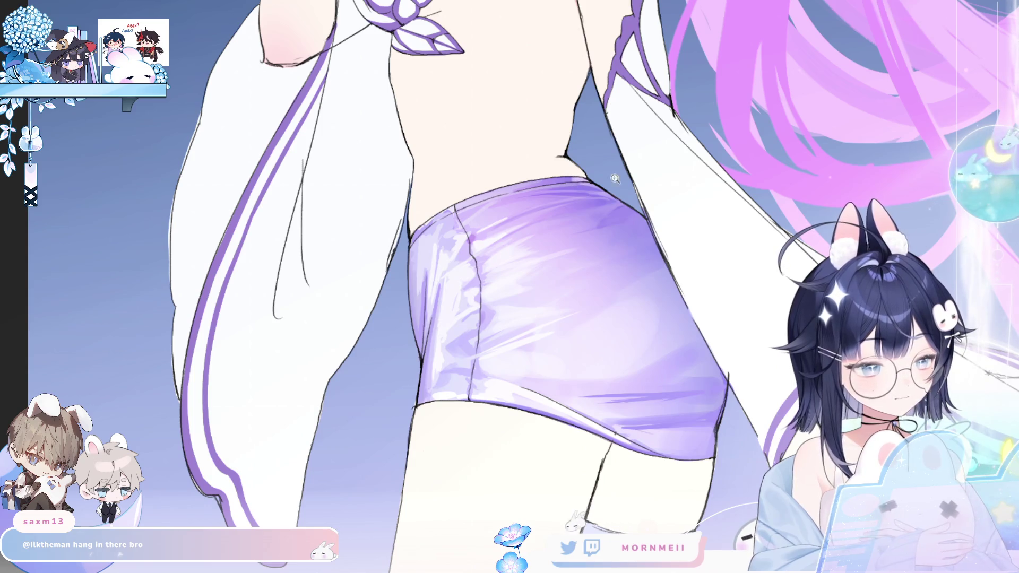
drag(578, 179, 423, 169)
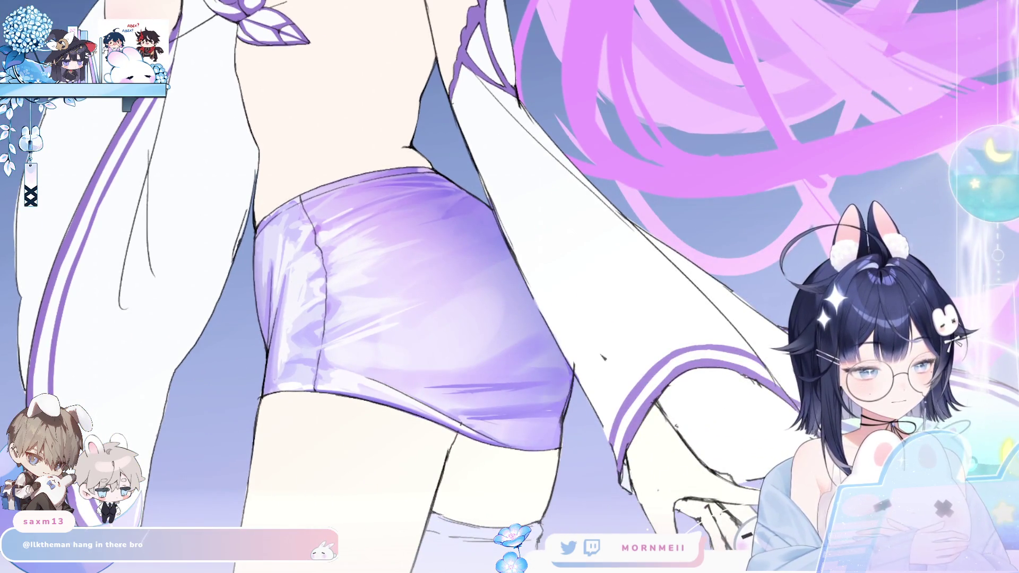
key(h)
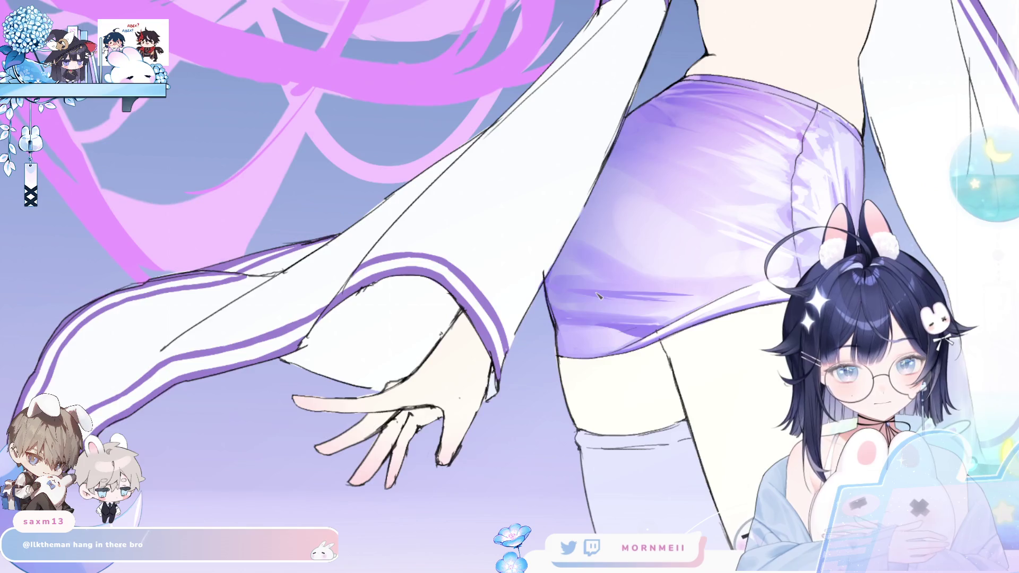
key(h)
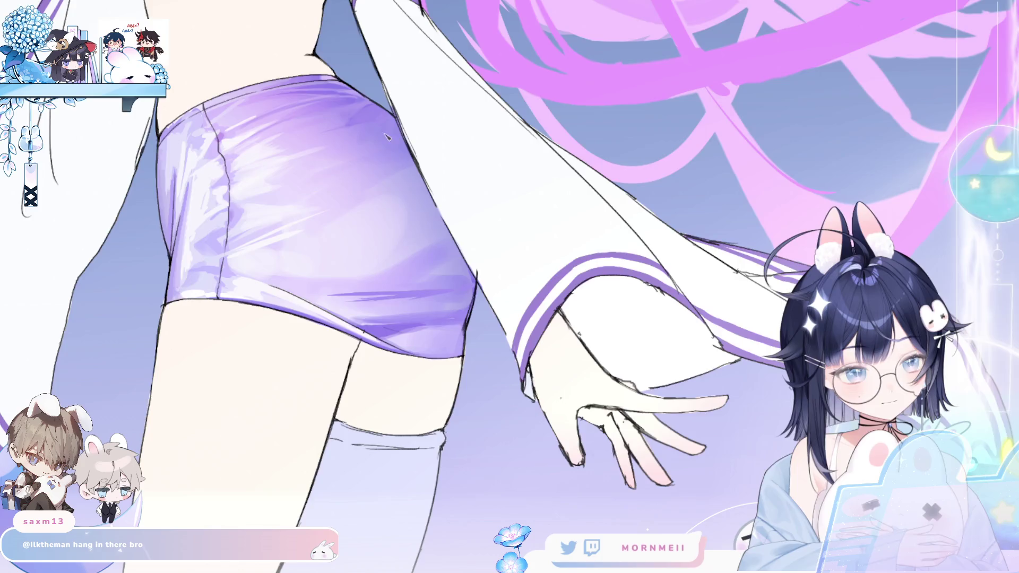
key(h)
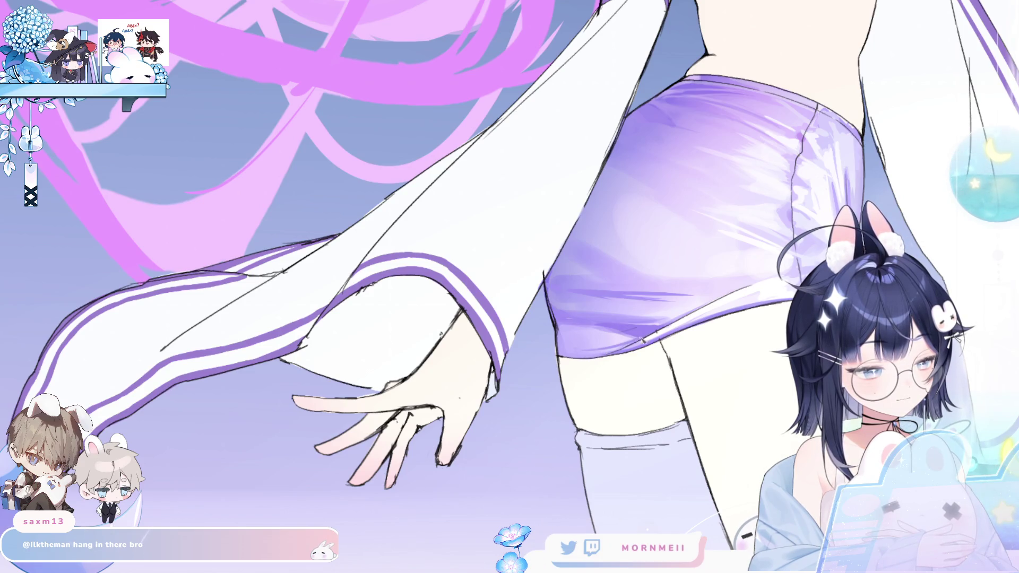
key(h)
key(h)
drag(677, 338, 573, 394)
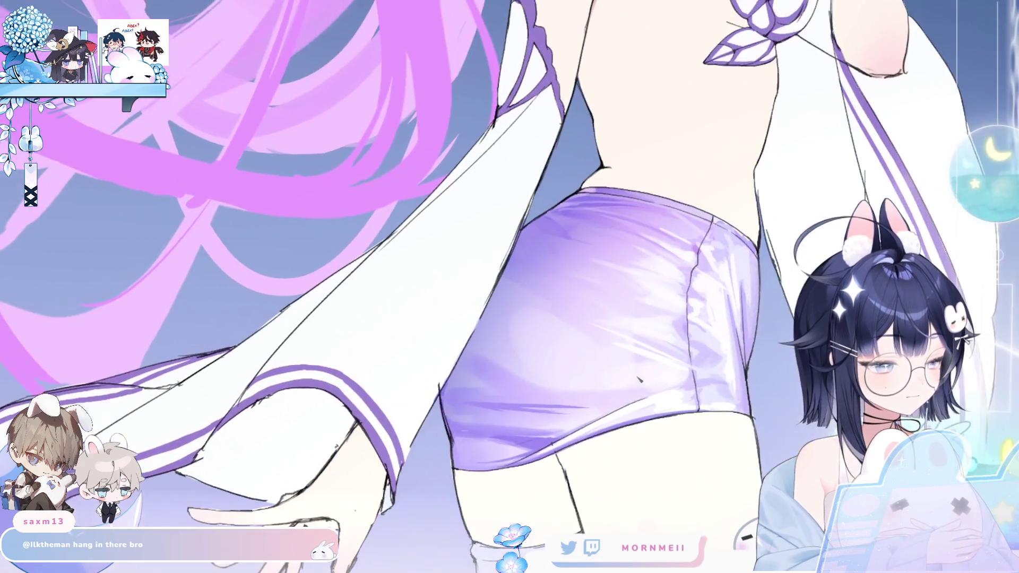
key(h)
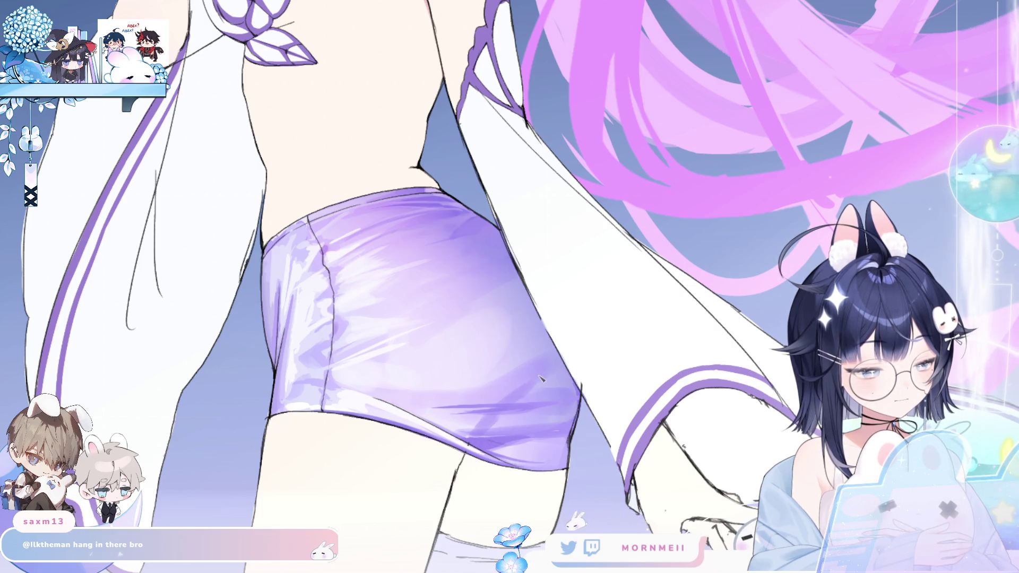
key(ctrl+0)
key(h)
key(h)
scroll(565, 376, up, 3)
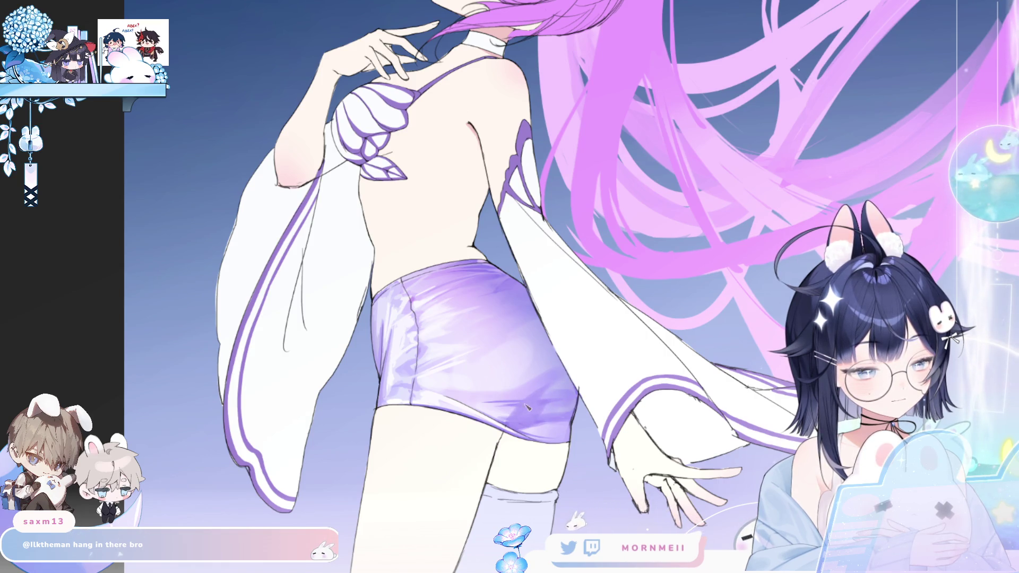
key(h)
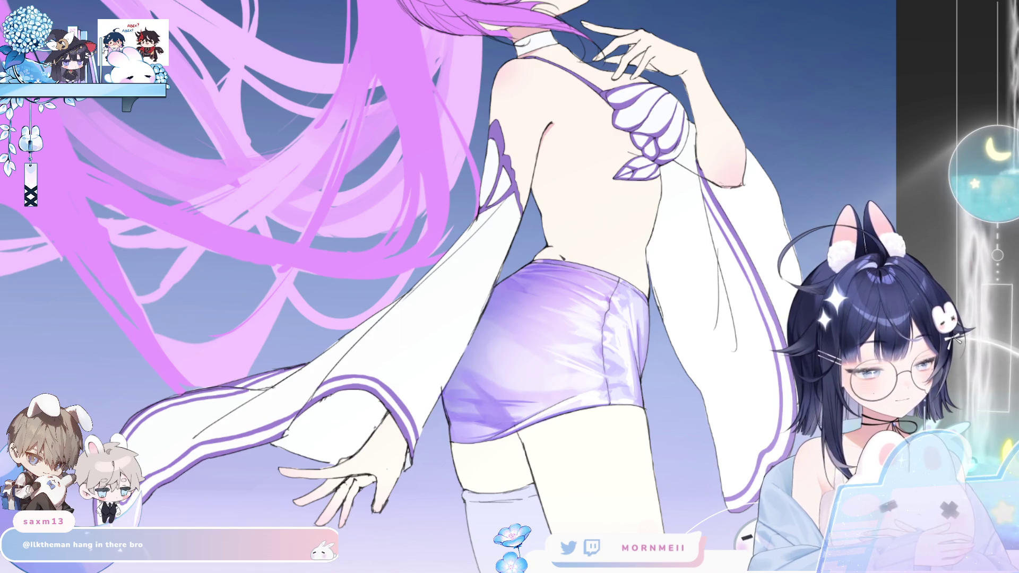
key(h)
drag(516, 420, 564, 351)
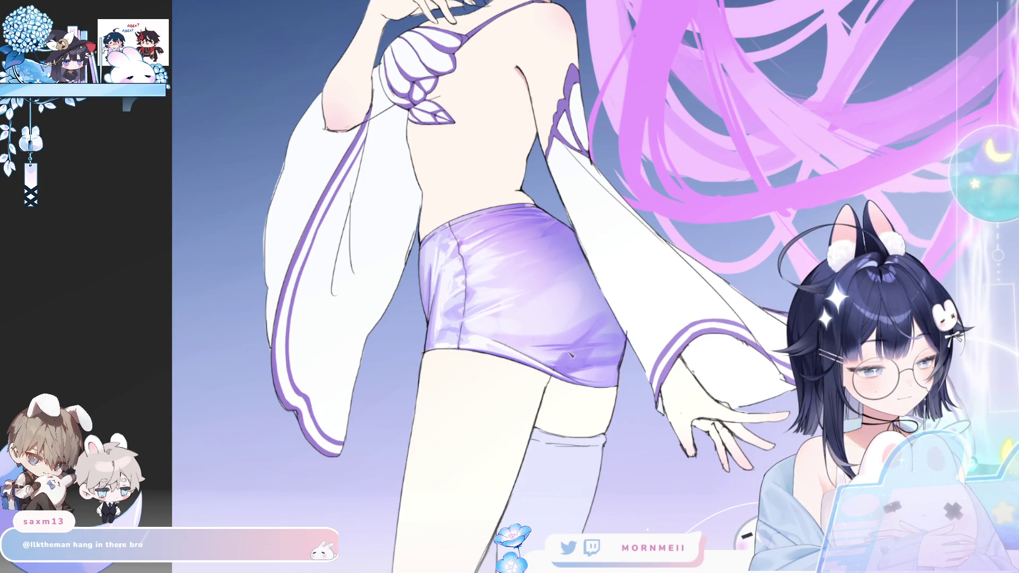
key(h)
key(h)
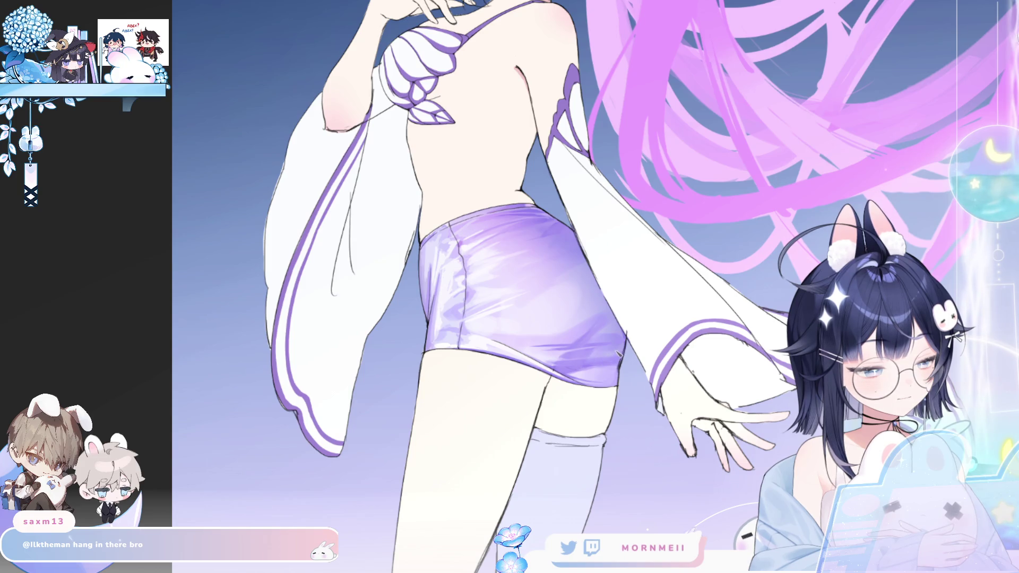
key(h)
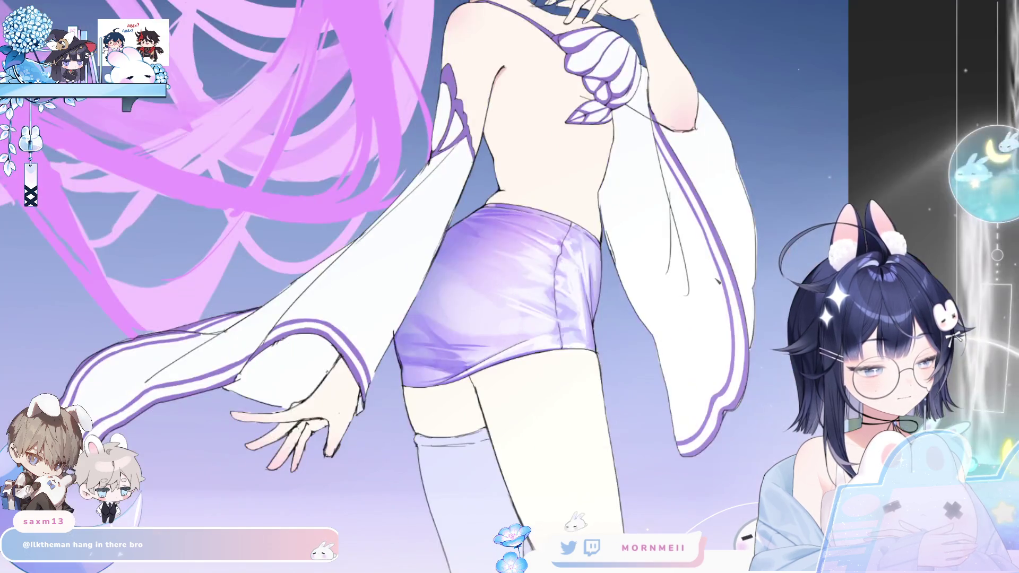
key(h)
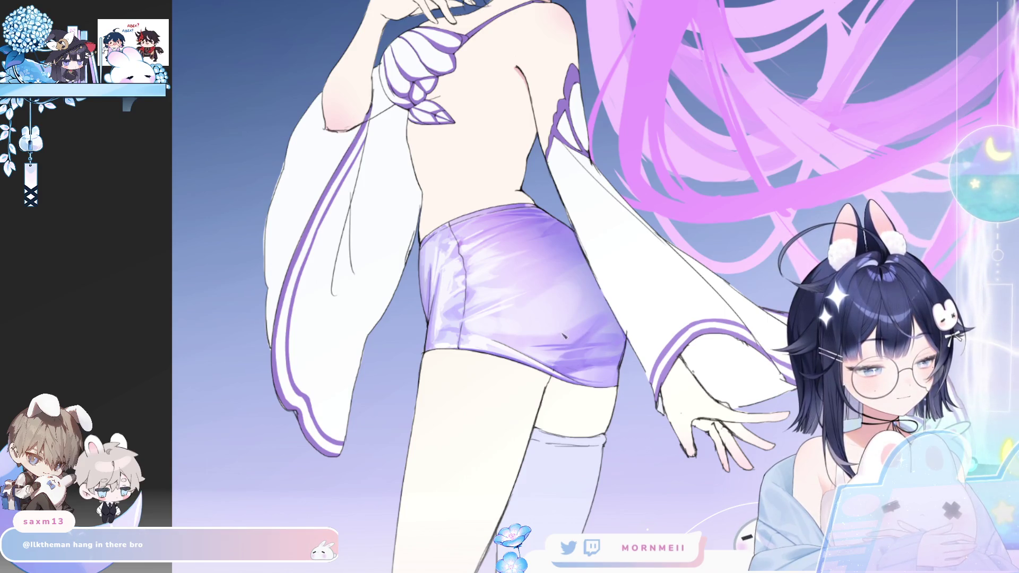
drag(559, 336, 404, 457)
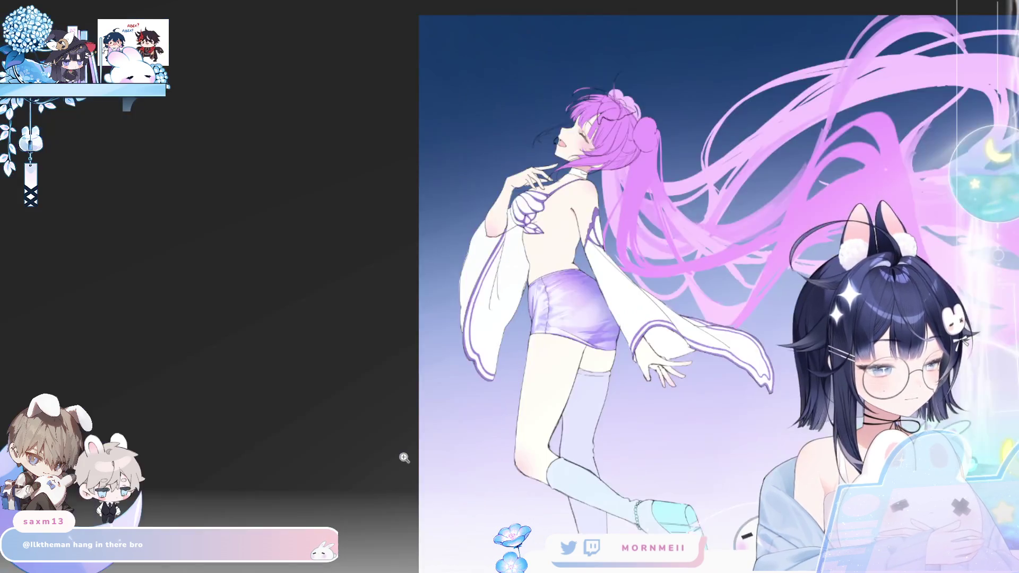
Zoom into the shorts and flip the view to inspect them before drawing
click(589, 340)
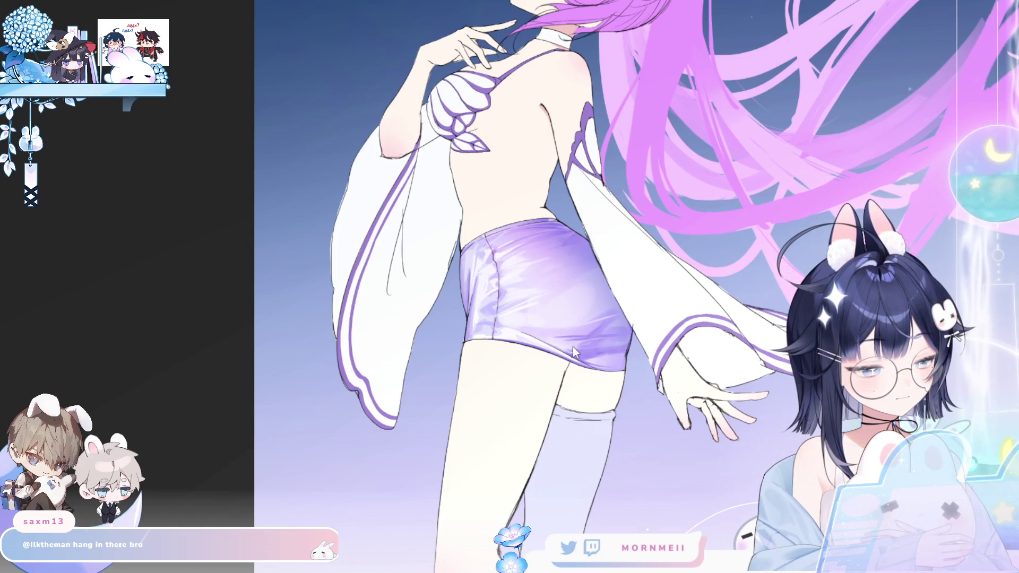
key(h)
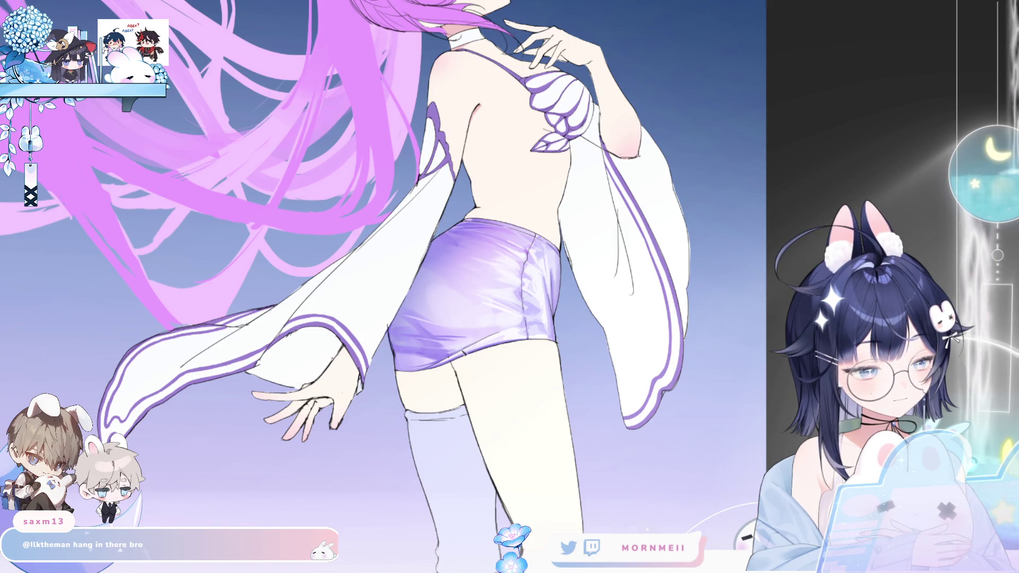
key(ctrl+minus)
key(h)
key(h)
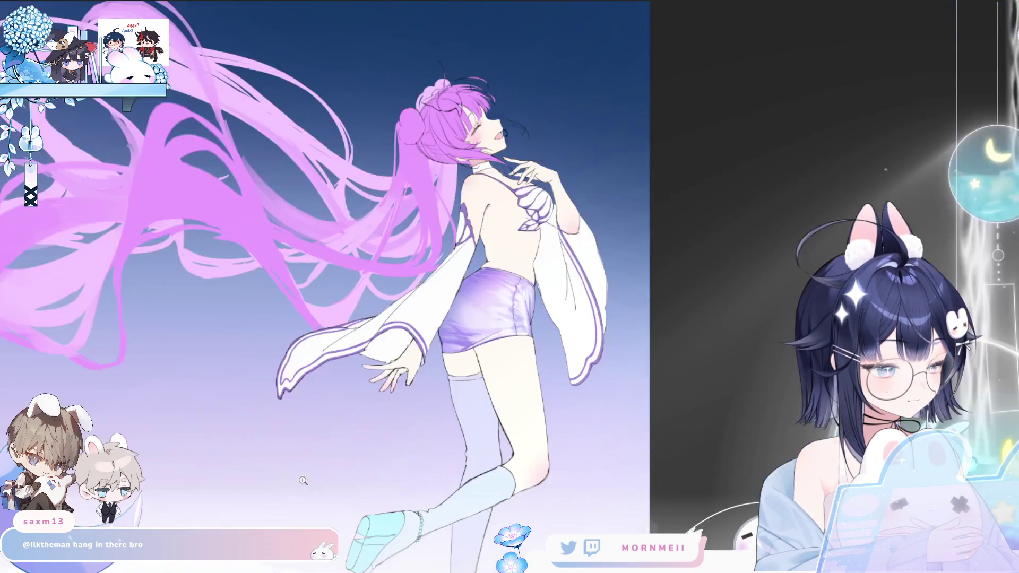
key(h)
scroll(589, 315, down, 2)
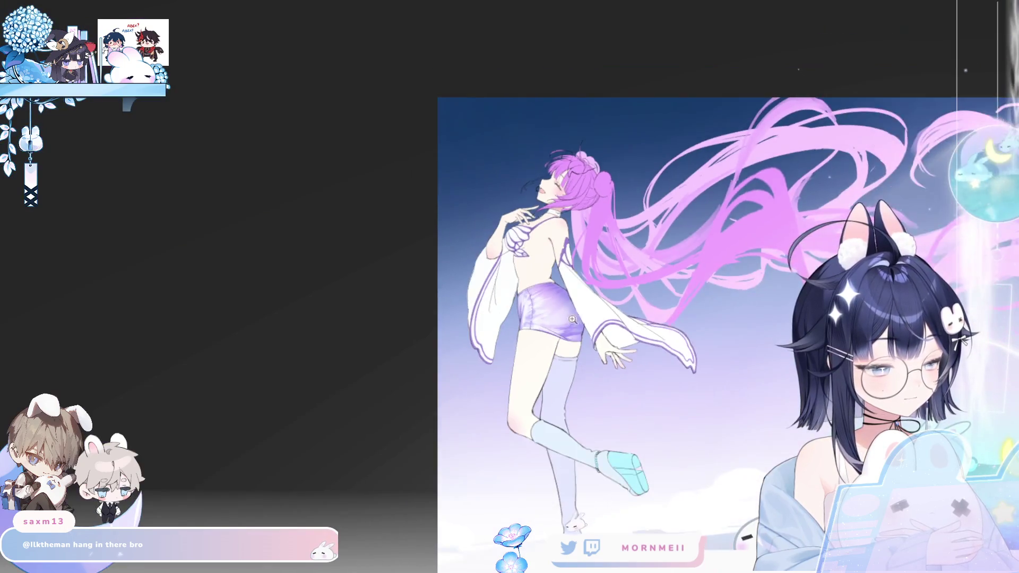
scroll(578, 323, up, 3)
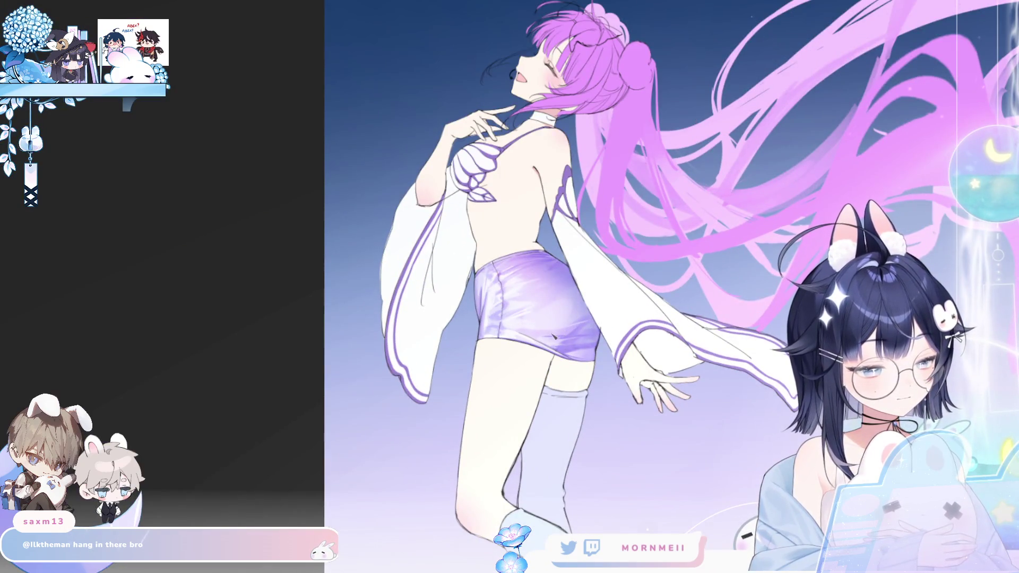
Draw a short dark crease on the shorts and mirror the view to check it
drag(545, 342, 537, 338)
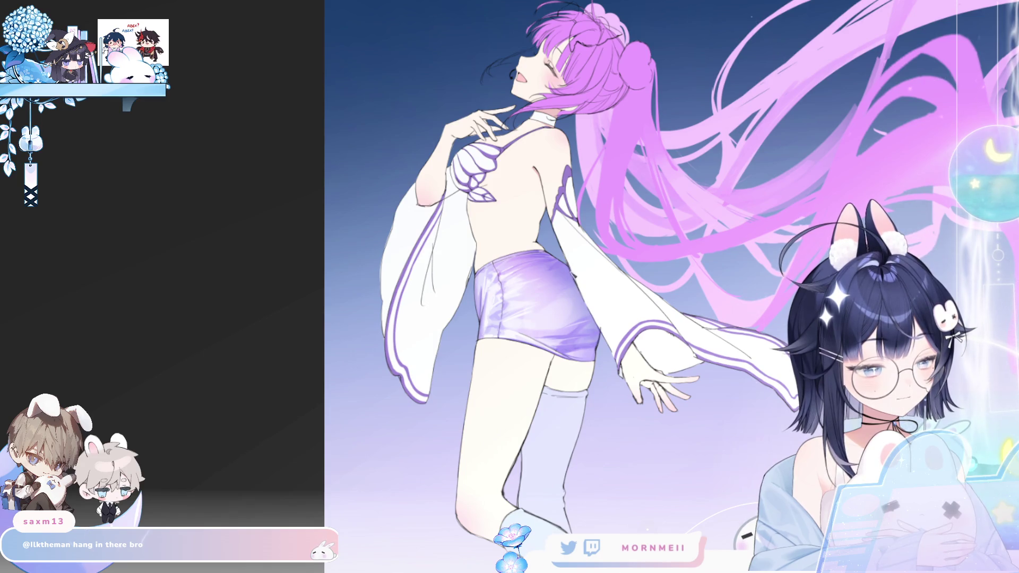
key(h)
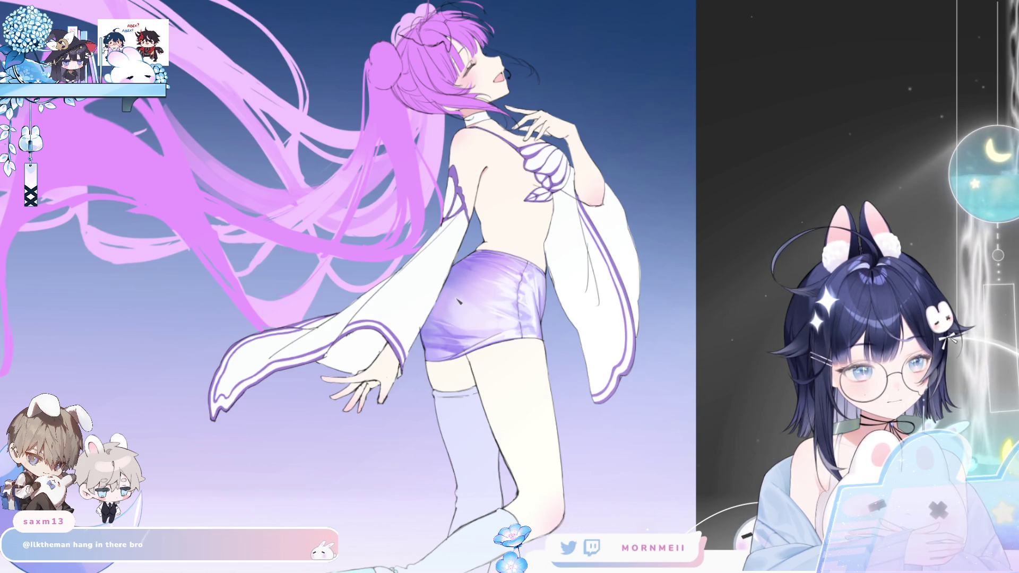
key(h)
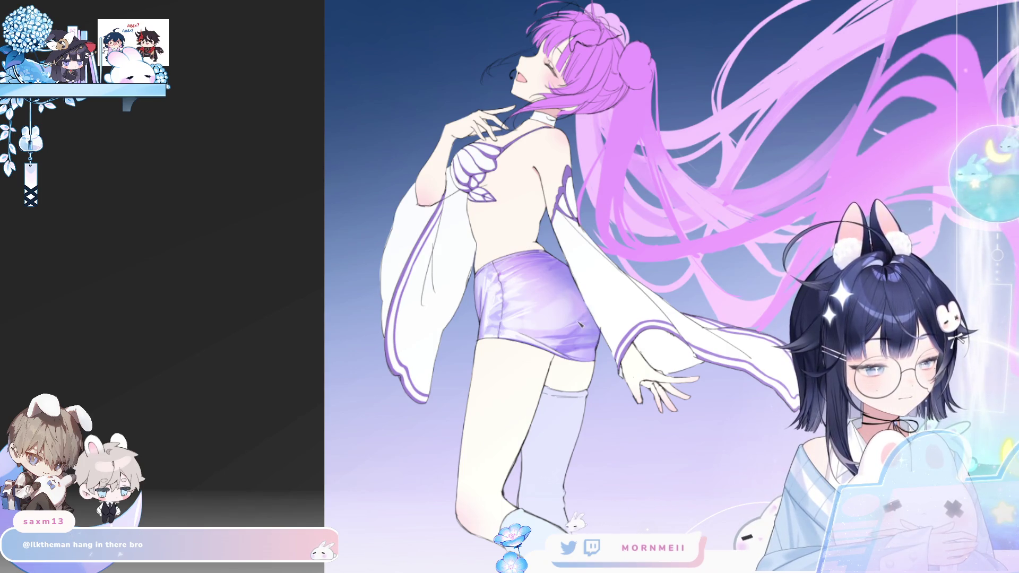
key(h)
key(h)
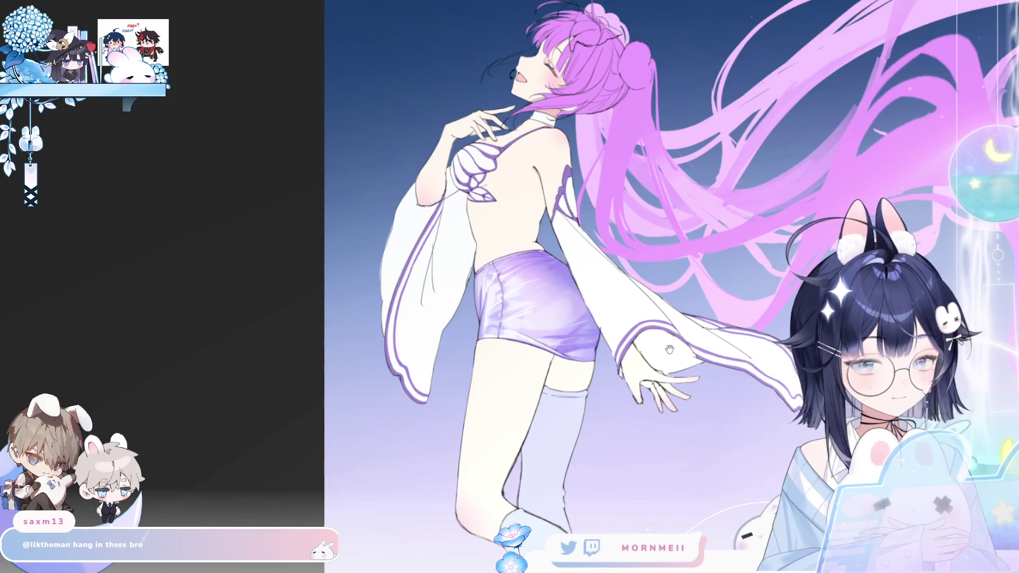
Re-centre the figure and toggle the horizontal flip to review the whole pose
drag(667, 350, 609, 234)
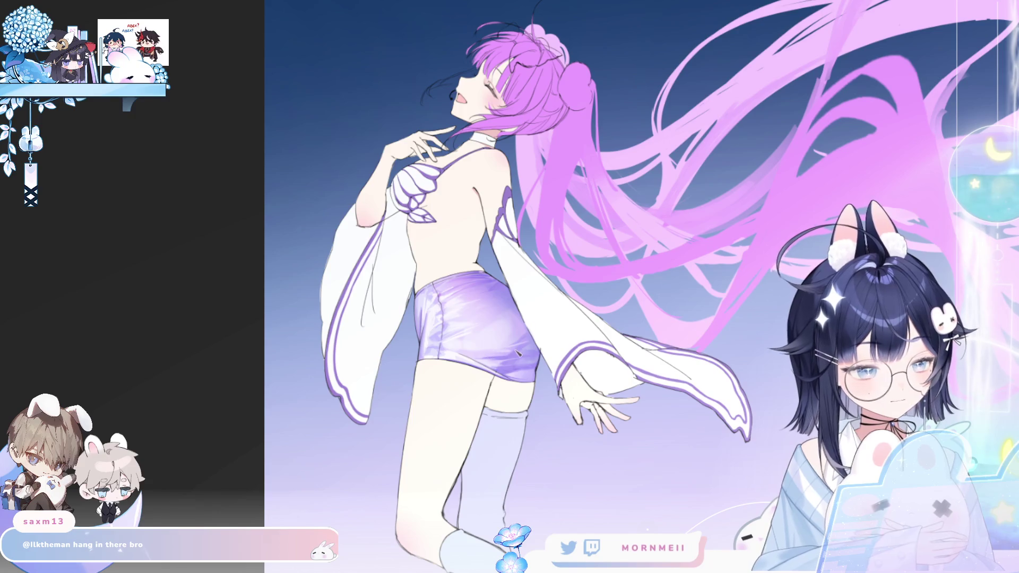
key(h)
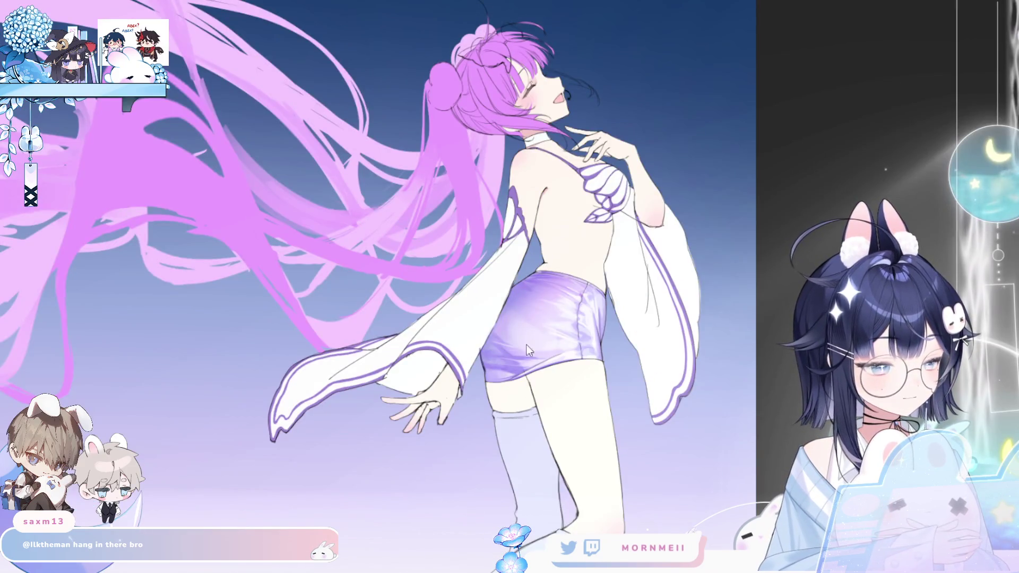
key(h)
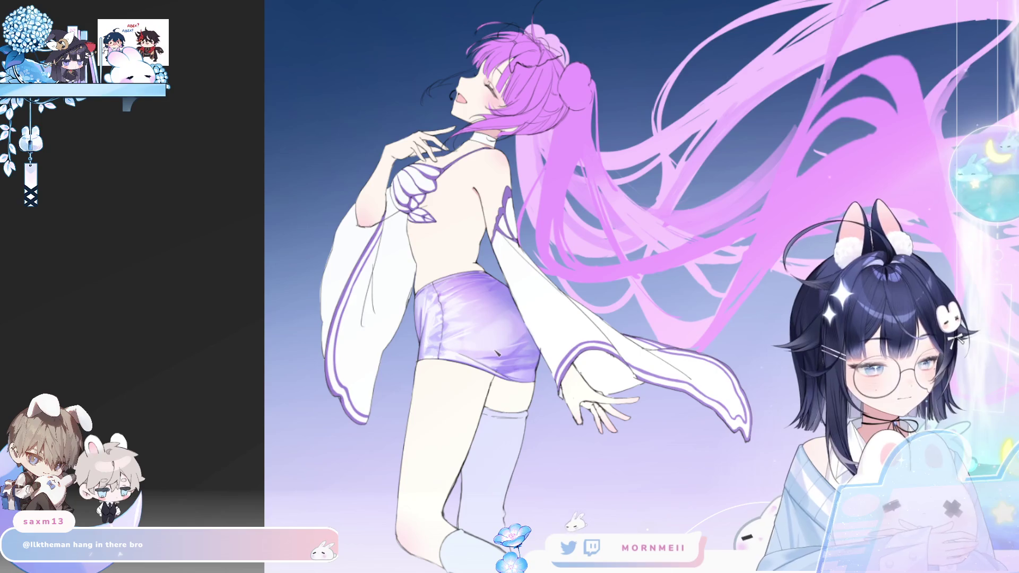
scroll(498, 352, down, 3)
key(h)
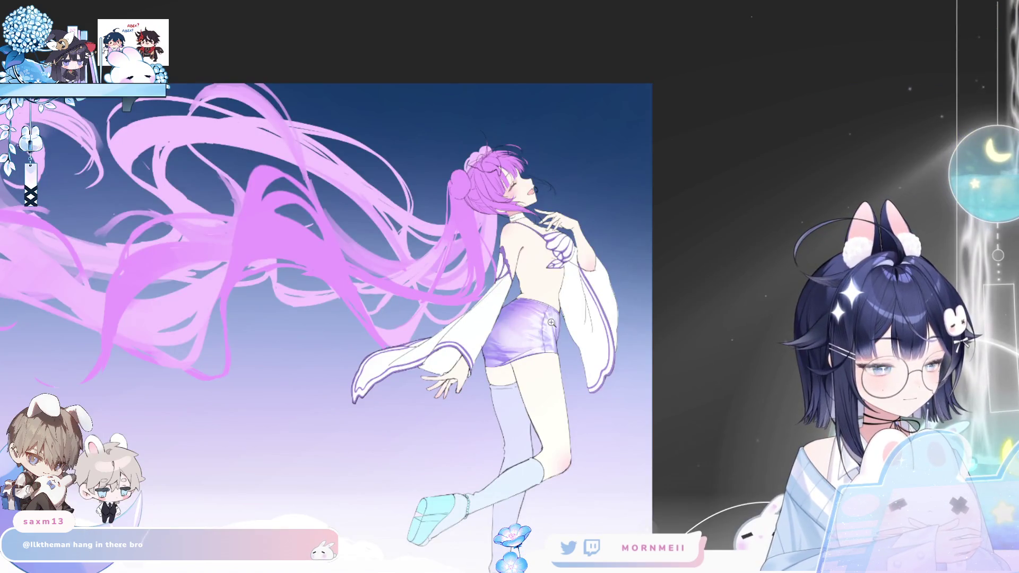
key(h)
scroll(489, 345, up, 3)
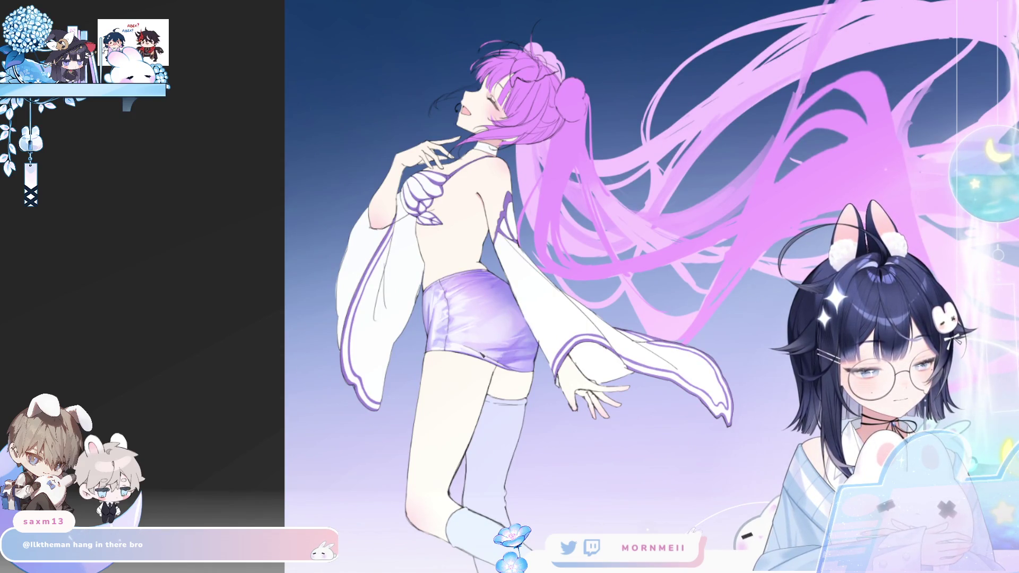
scroll(515, 358, down, 3)
scroll(531, 354, up, 3)
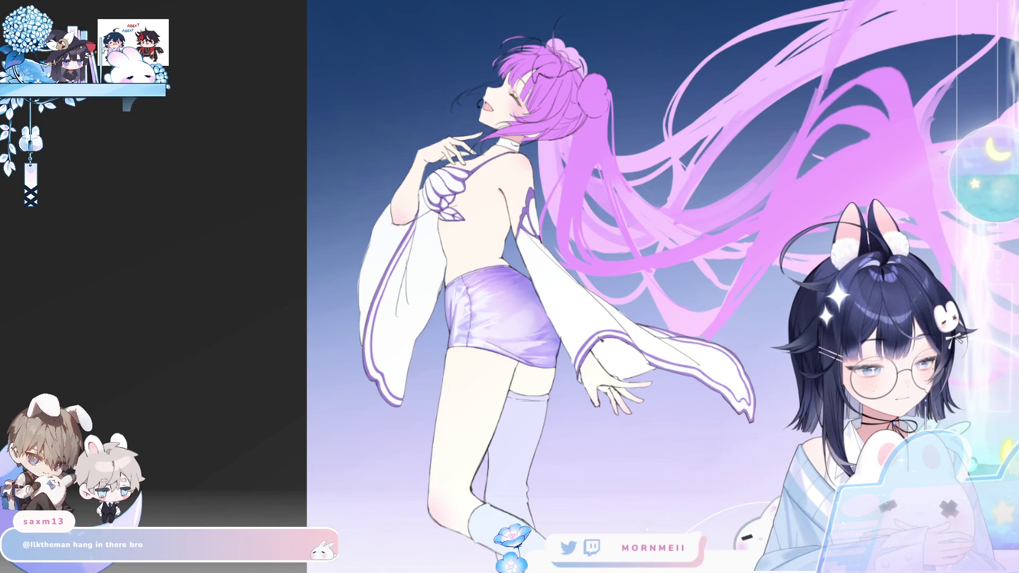
Zoom in and out while mirroring the artwork to check its balance
key(h)
key(h)
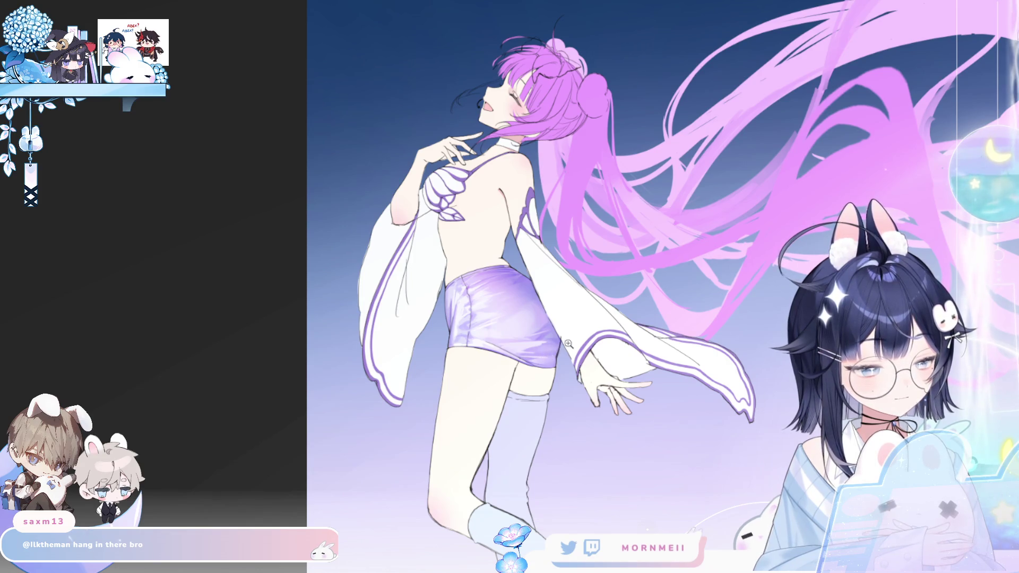
scroll(569, 343, down, 3)
key(h)
key(h)
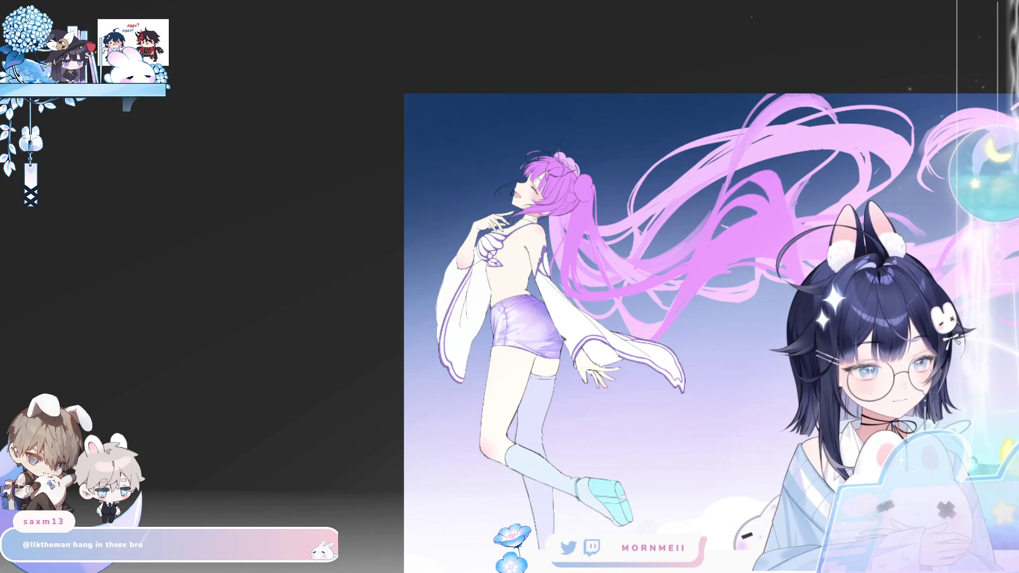
key(h)
key(h)
scroll(559, 342, up, 2)
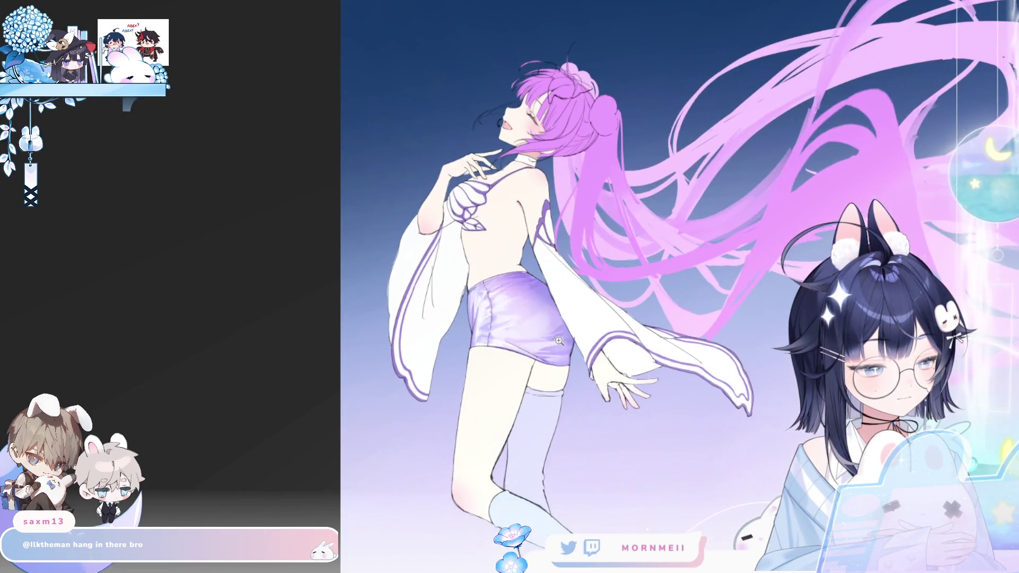
key(h)
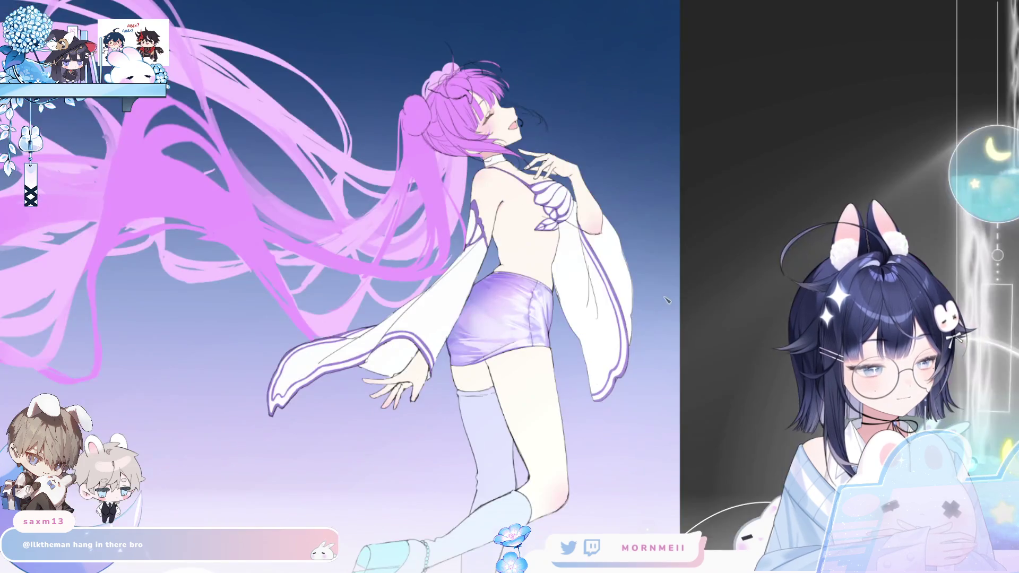
key(h)
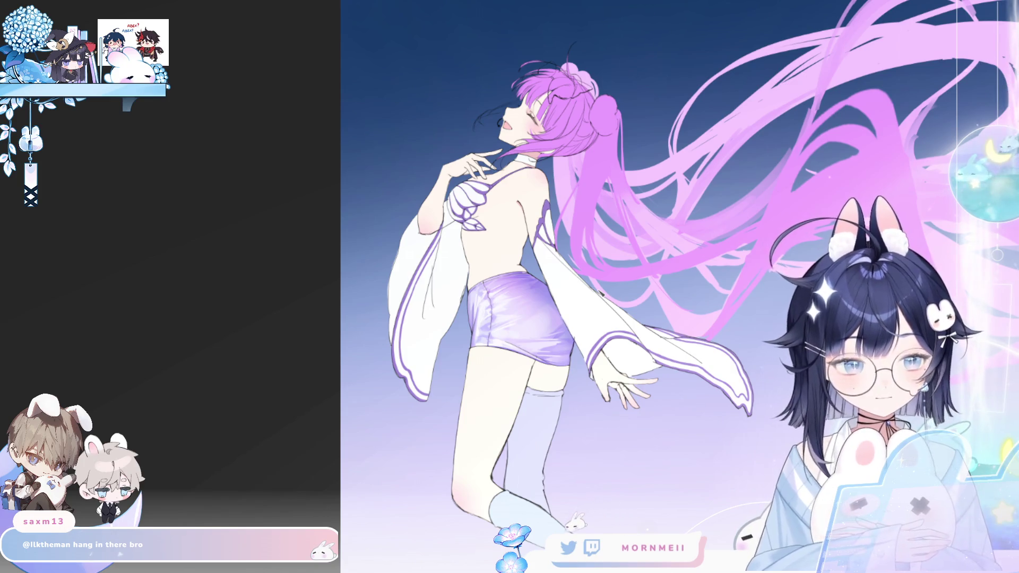
key(h)
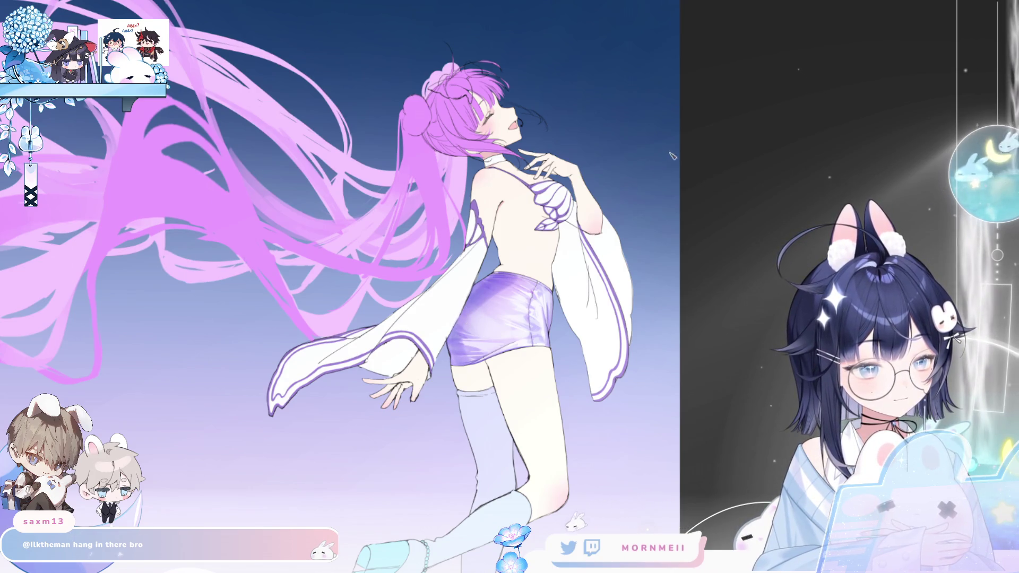
key(h)
key(h)
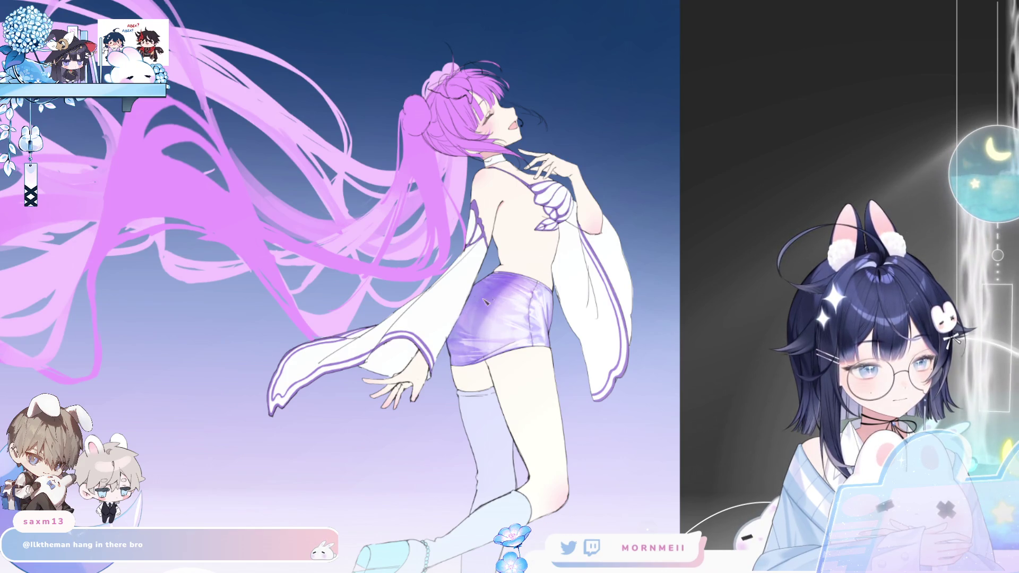
key(h)
key(h)
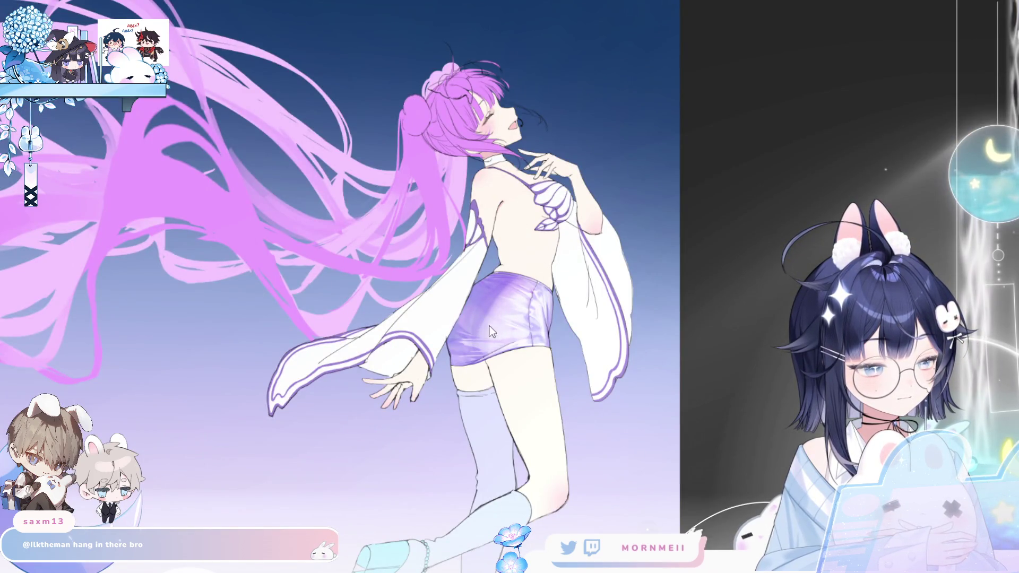
key(h)
key(h)
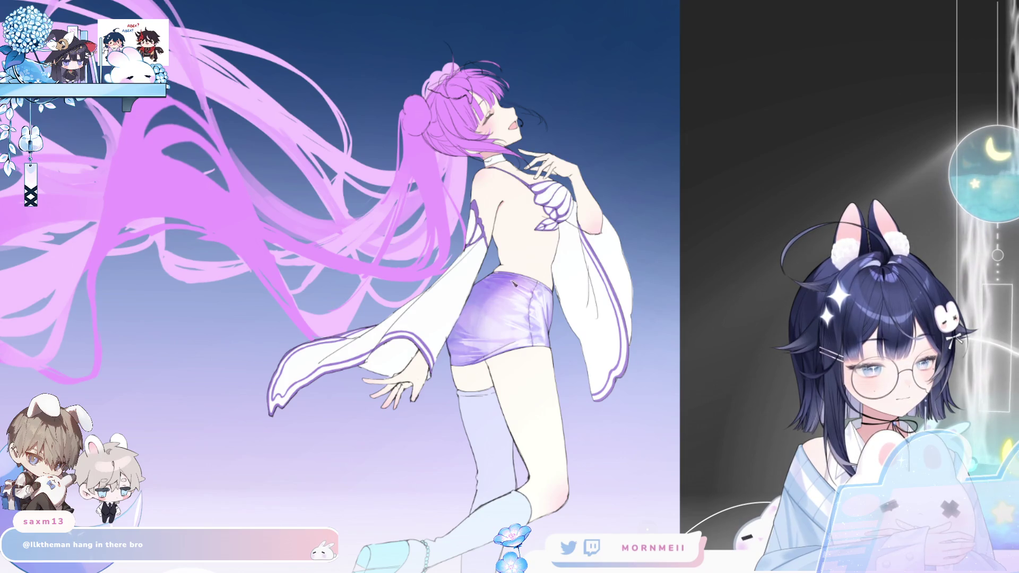
key(h)
key(h)
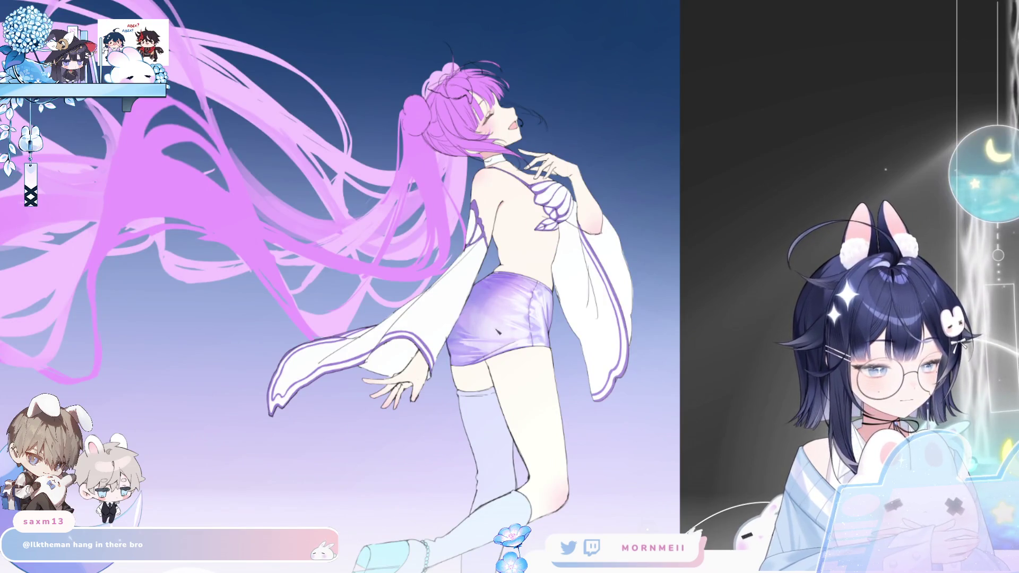
key(h)
key(ctrl+0)
key(h)
key(h)
key(h)
scroll(519, 354, up, 5)
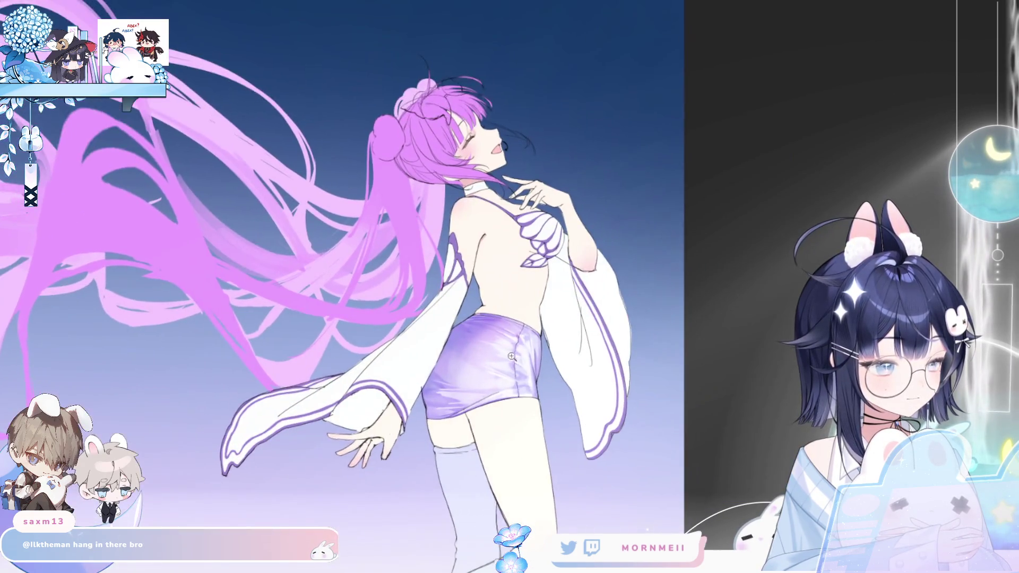
Zoom in on the figure and mirror the view to compare it
scroll(518, 355, up, 2)
key(h)
key(h)
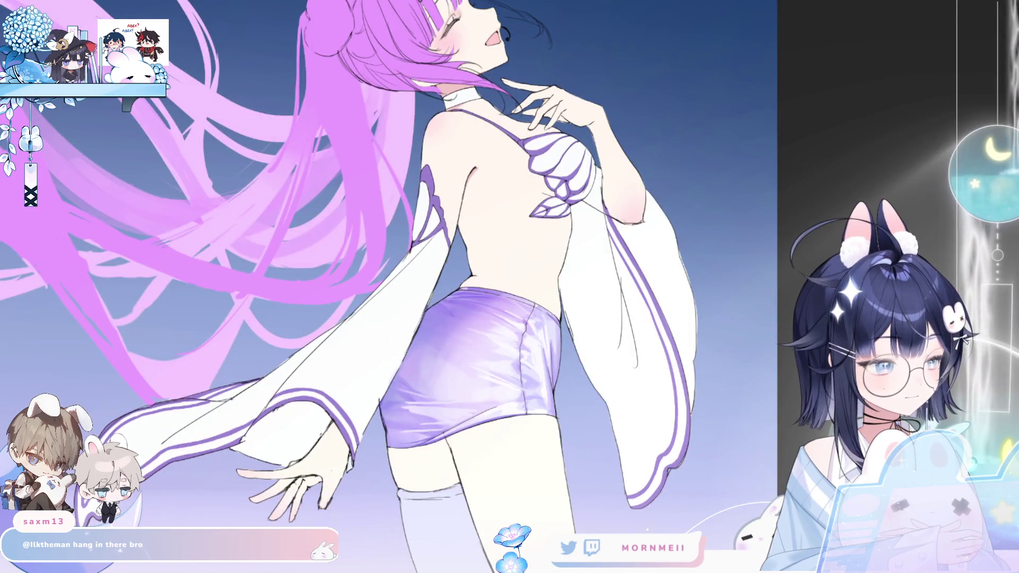
key(h)
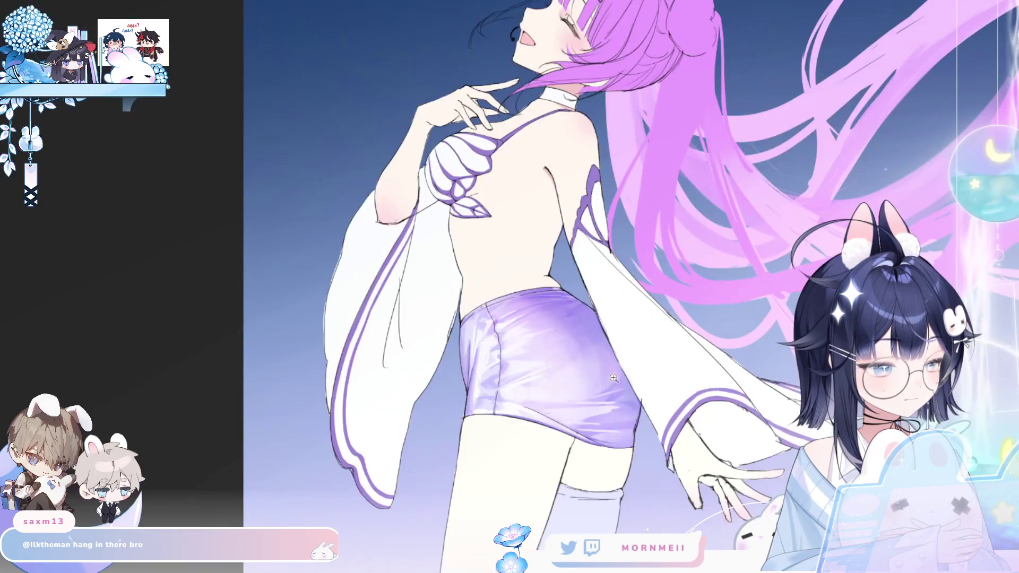
scroll(427, 276, down, 5)
scroll(426, 276, up, 5)
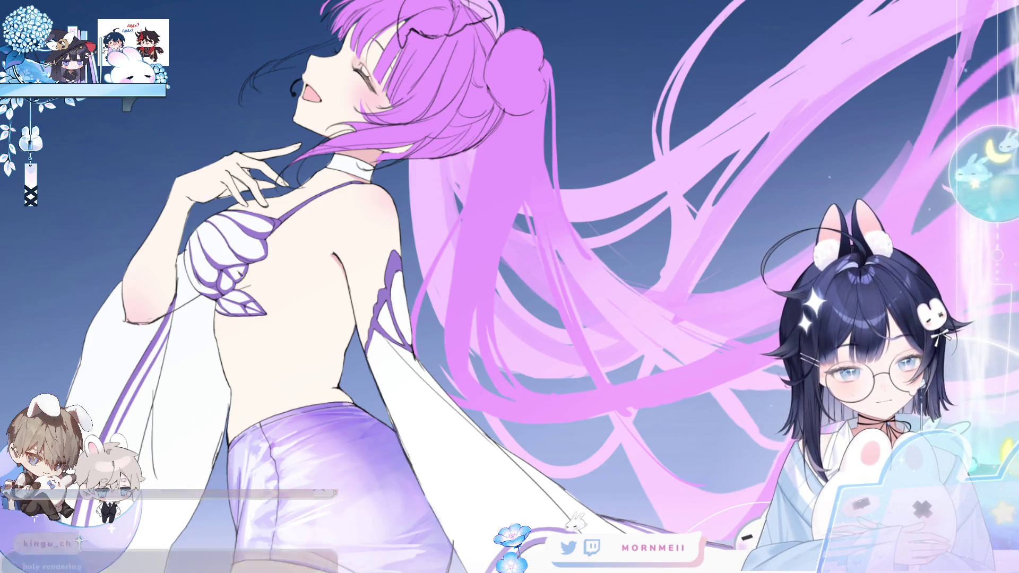
Try lavender fills on the bikini shell lobes, undoing weak ones, leaving a darker lower lobe
click(276, 242)
key(ctrl+z)
click(269, 269)
key(ctrl+z)
click(276, 258)
key(ctrl+z)
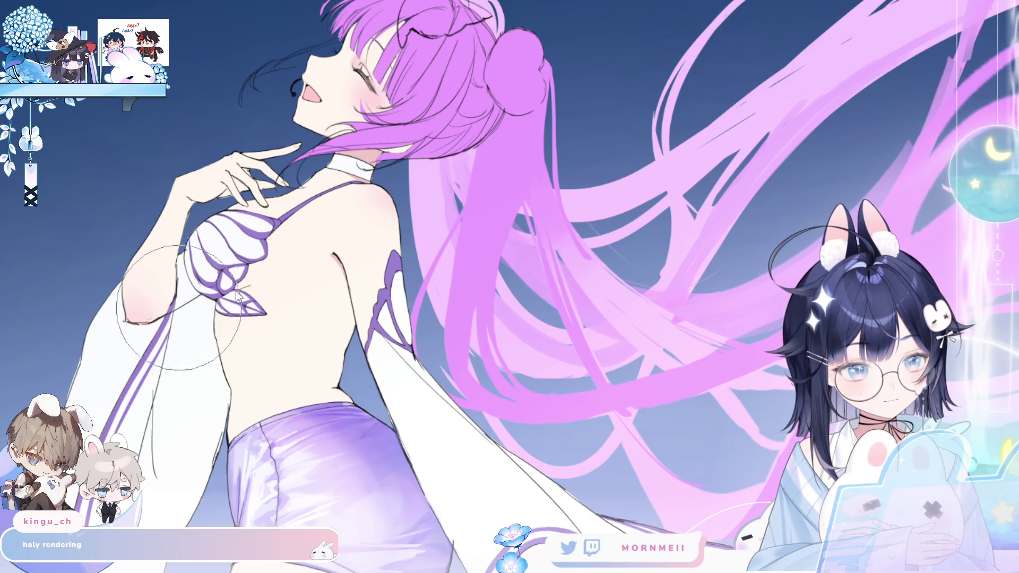
click(240, 286)
key(ctrl+z)
click(249, 286)
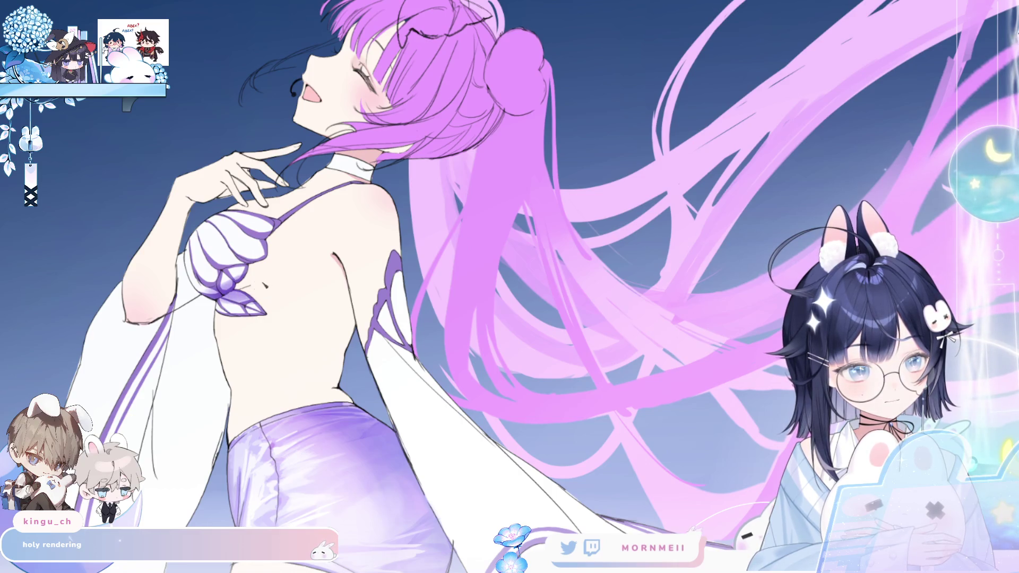
Shade the upper shell lobe lavender, then mirror and zoom out to check the artwork
click(258, 220)
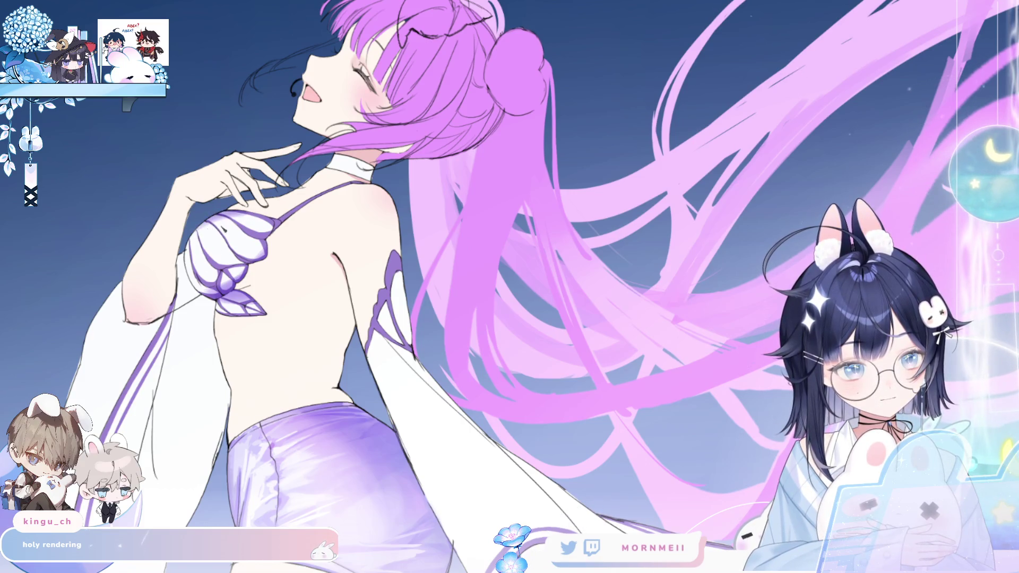
drag(199, 225, 280, 226)
key(ctrl+z)
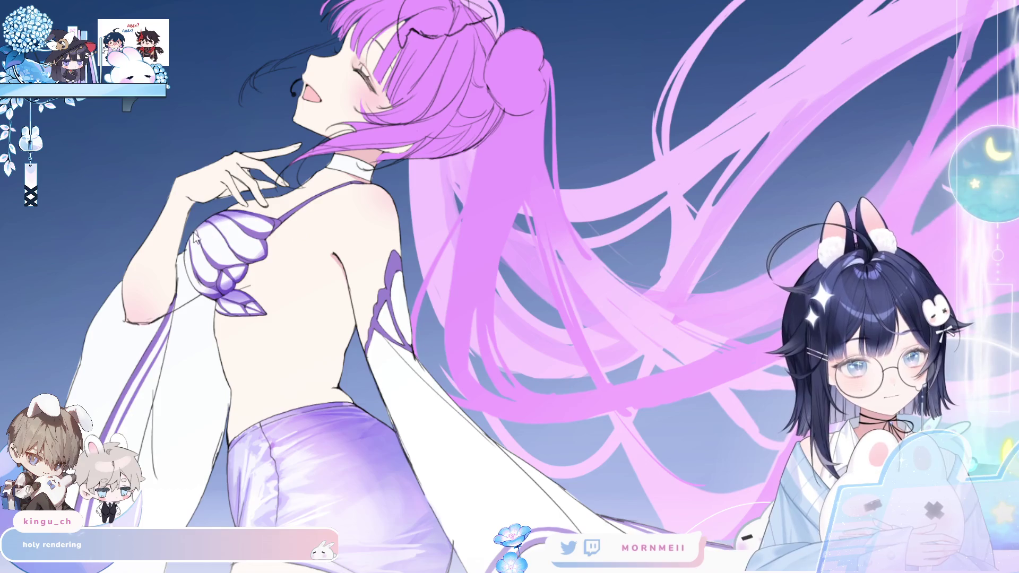
key(h)
key(h)
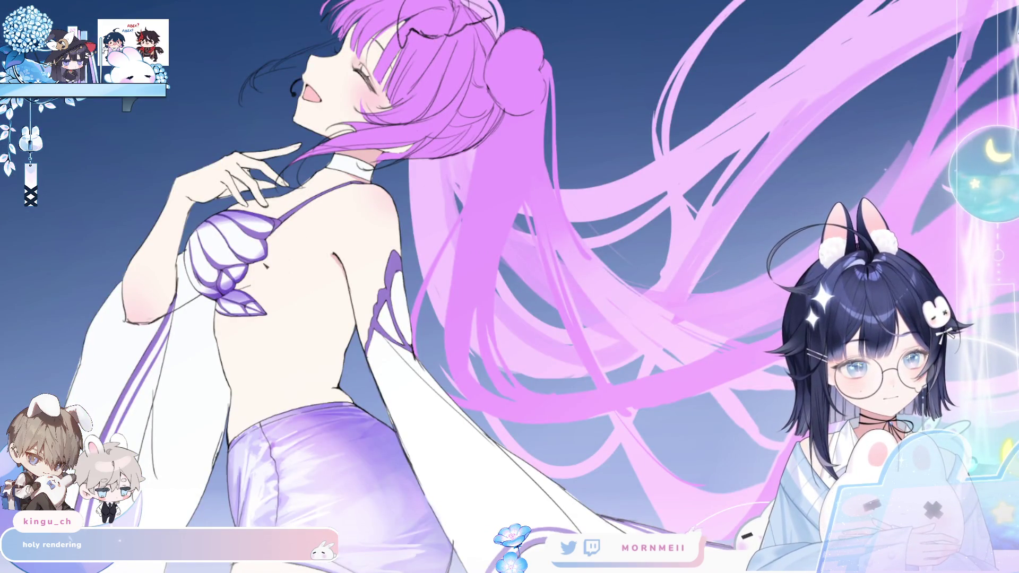
key(ctrl+minus)
key(h)
key(h)
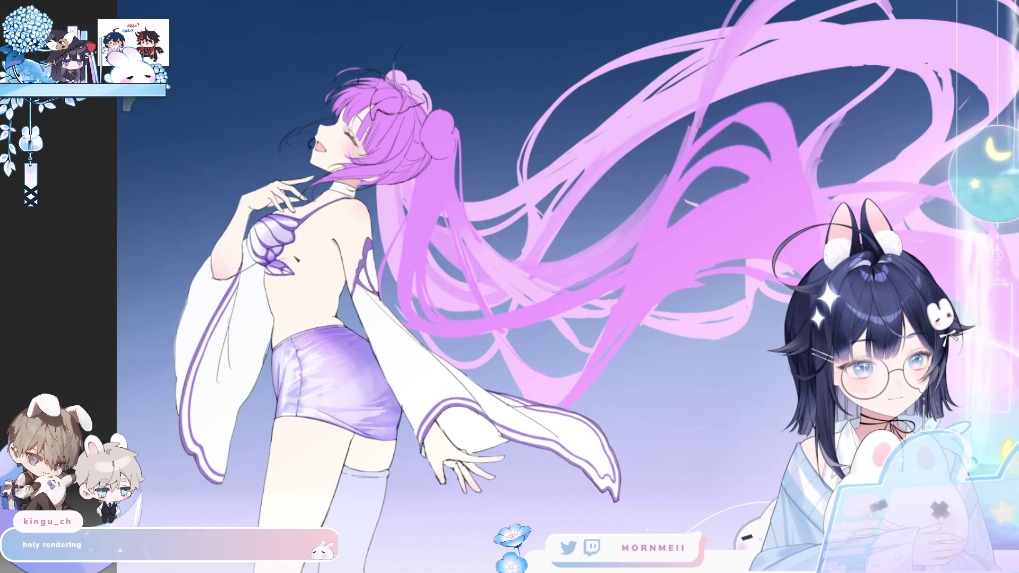
Zoom in on the upper body, toggling the body shading off and on to compare
key(h)
key(h)
key(ctrl+z)
key(ctrl+y)
scroll(496, 173, up, 3)
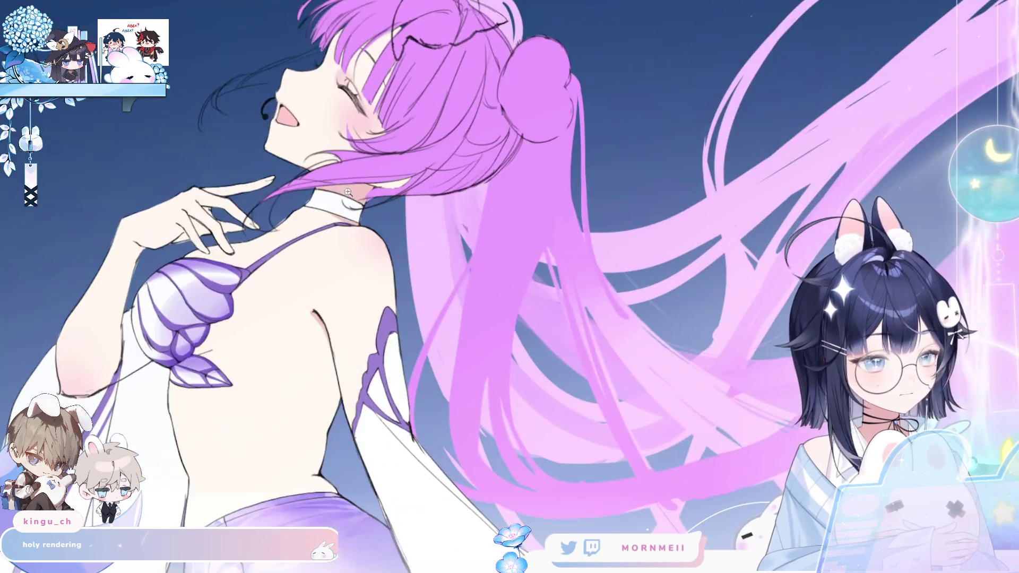
key(h)
scroll(247, 217, up, 2)
key(ctrl+z)
key(ctrl+y)
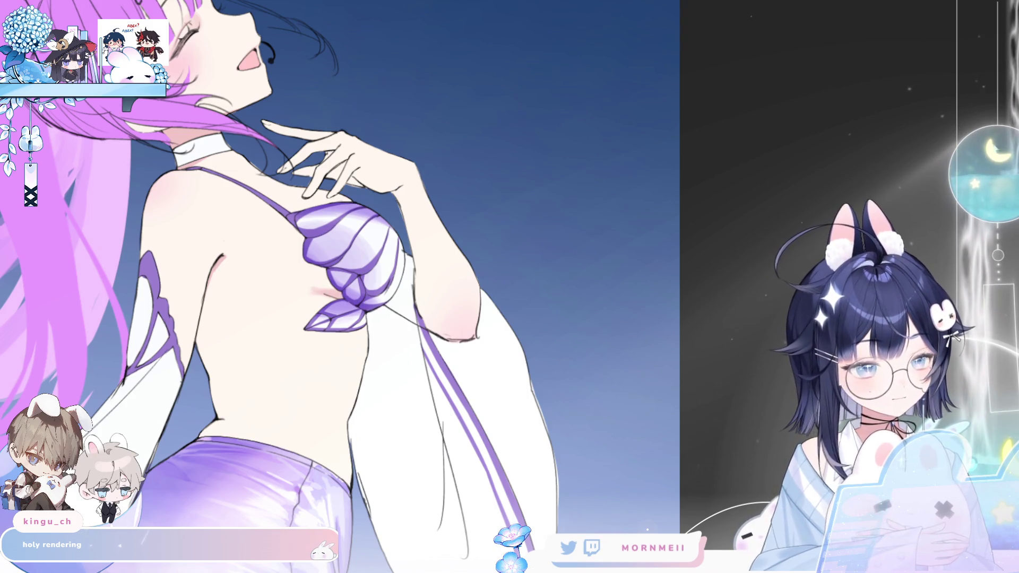
Airbrush soft pink shading on the girl's back with the view mirrored
key(h)
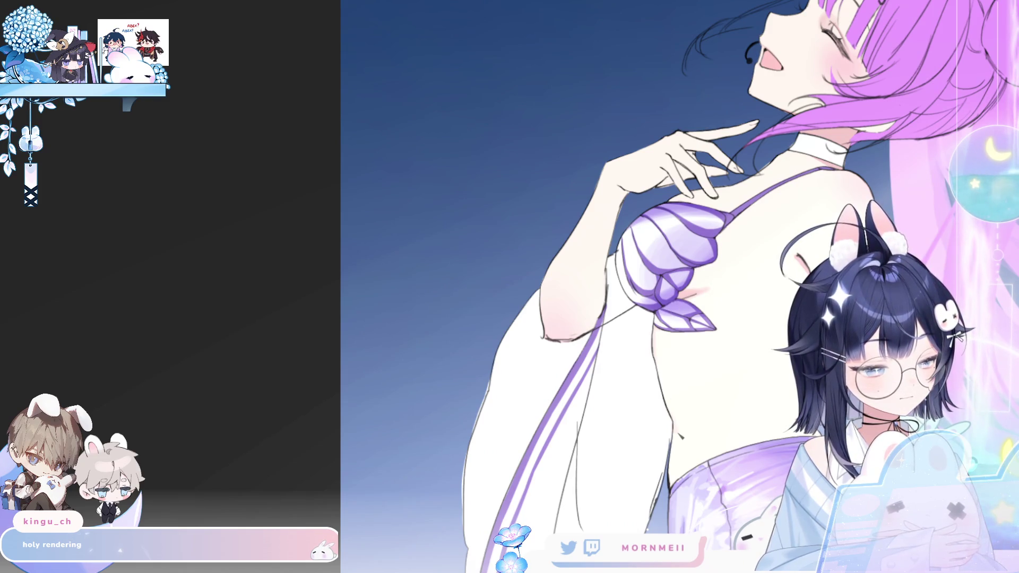
mouse_move(677, 417)
mouse_down()
mouse_move(673, 409)
mouse_move(685, 433)
mouse_up()
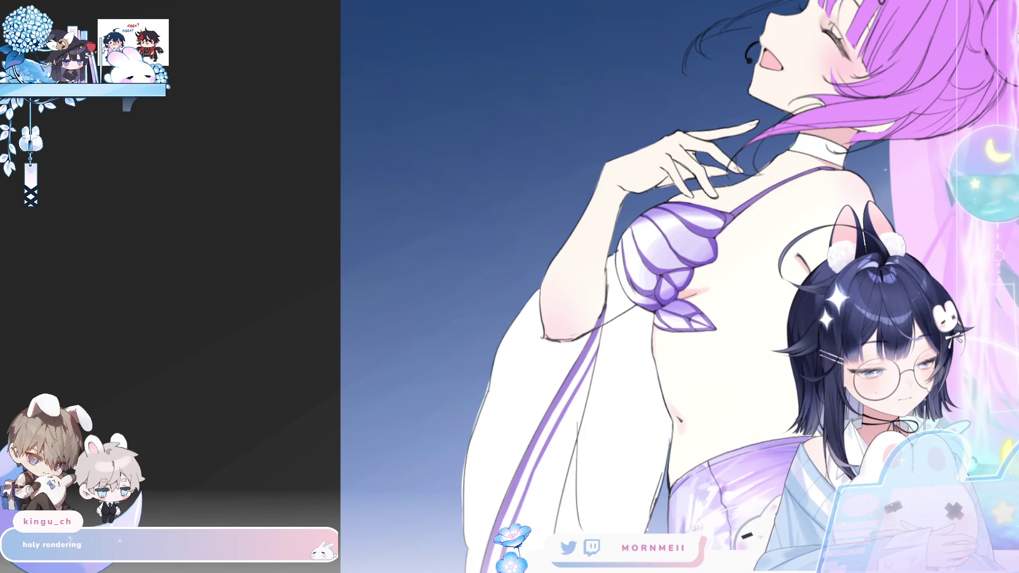
key(h)
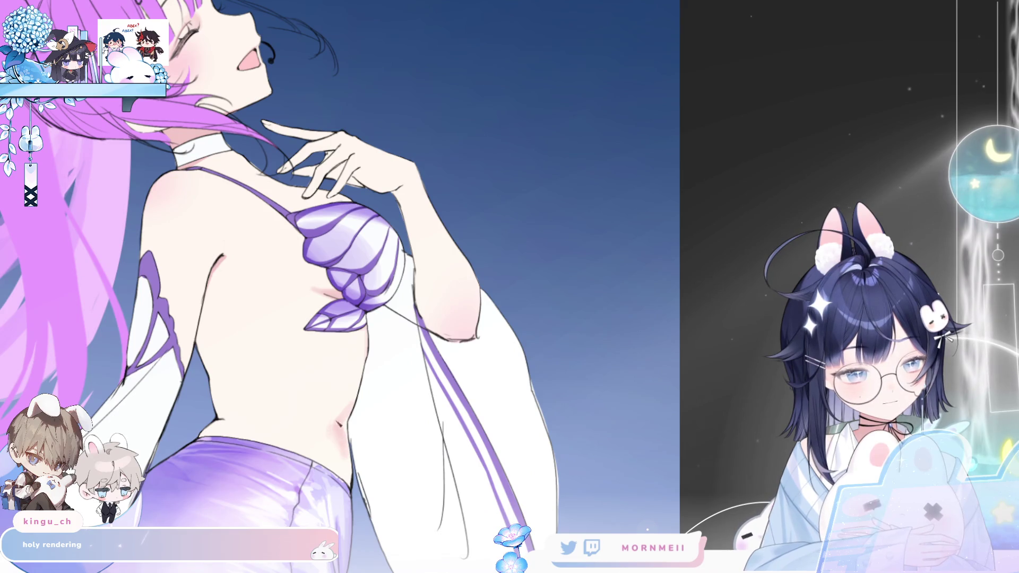
Liquify the navel into place, draw a small belly-button stroke, then review the upper body mirrored
drag(353, 387, 335, 408)
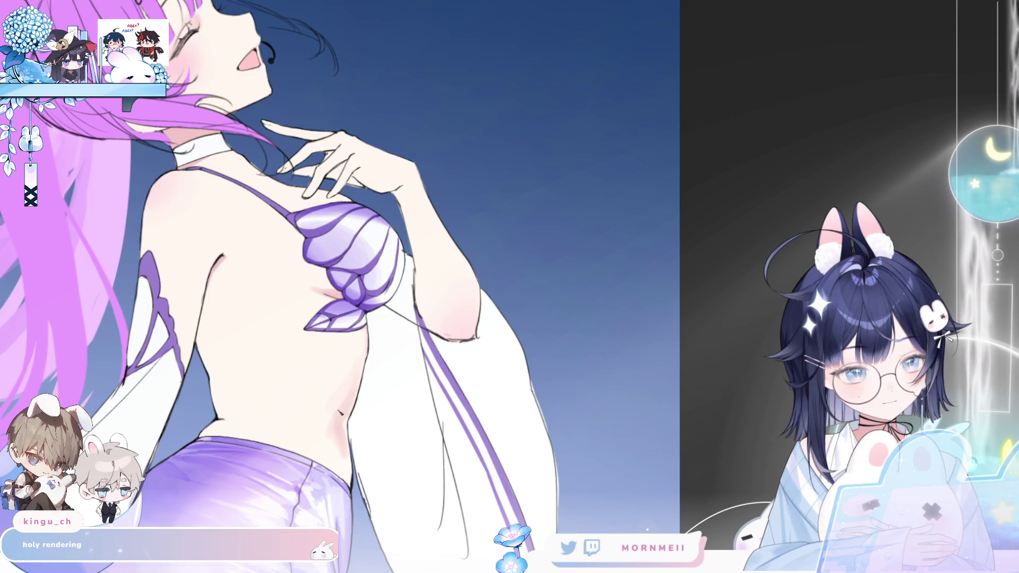
drag(334, 448, 340, 429)
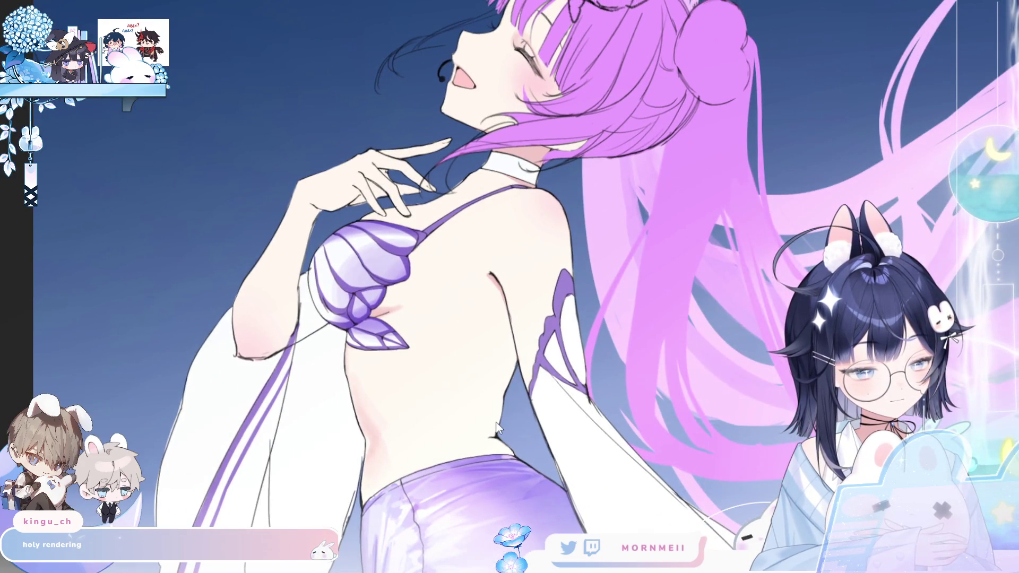
drag(469, 428, 473, 432)
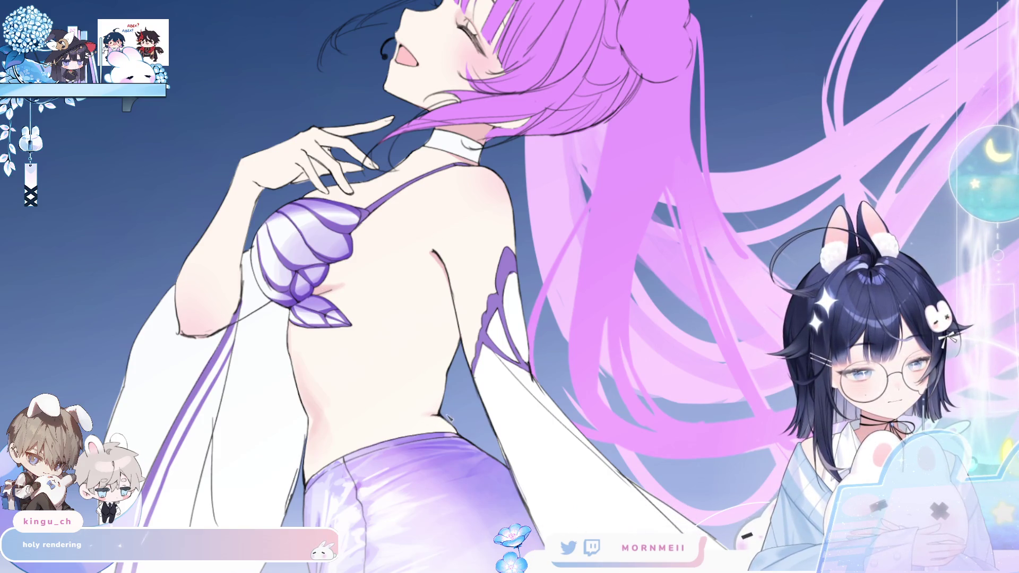
key(h)
mouse_move(700, 233)
mouse_down()
mouse_move(621, 245)
mouse_move(520, 292)
mouse_move(420, 292)
mouse_move(404, 302)
mouse_up()
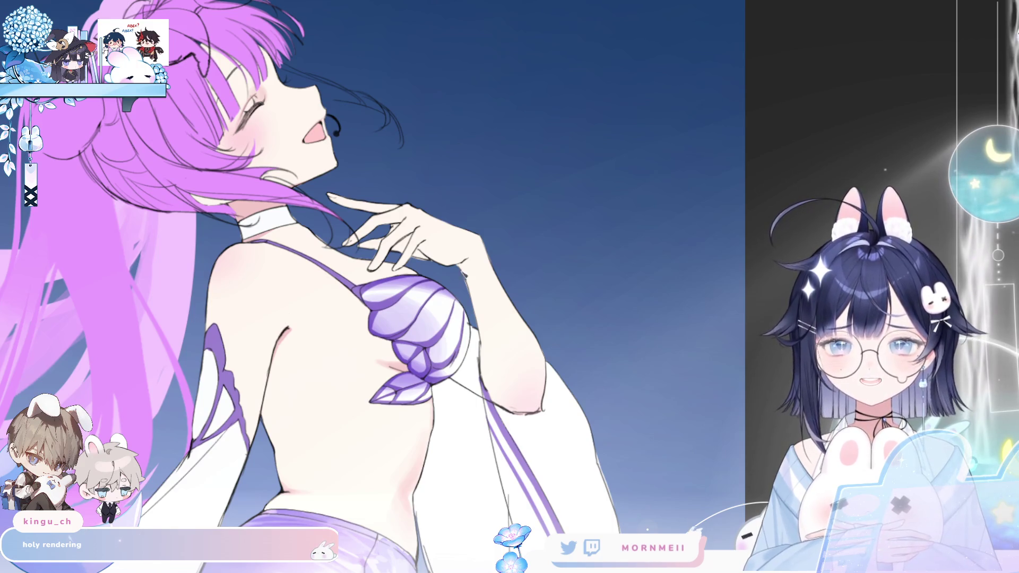
drag(350, 378, 372, 309)
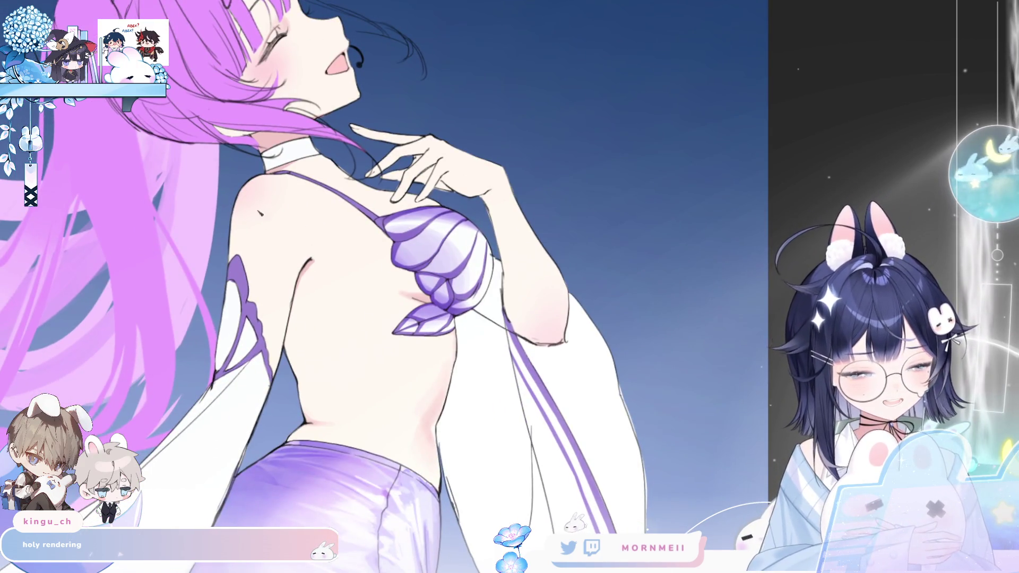
key(h)
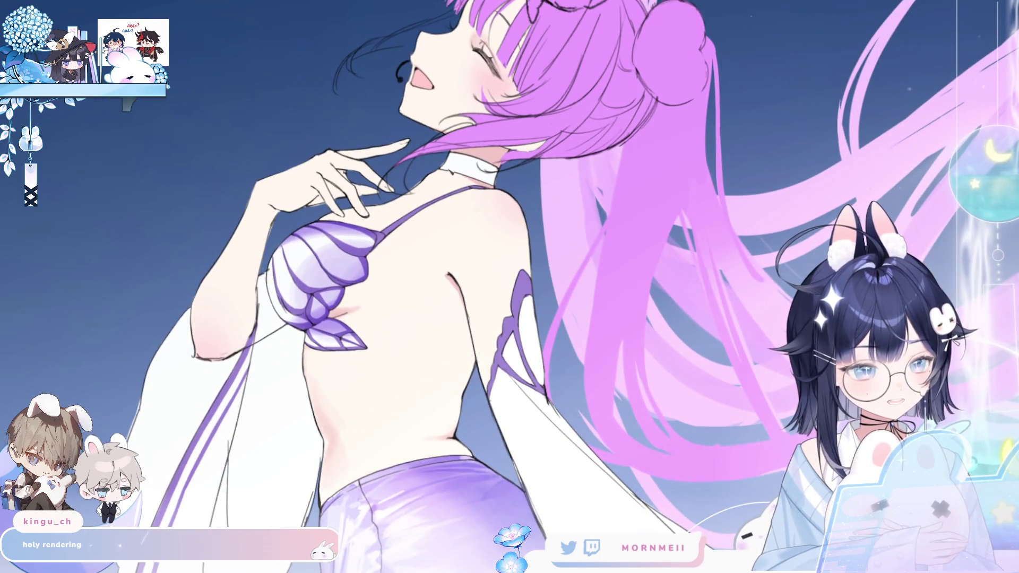
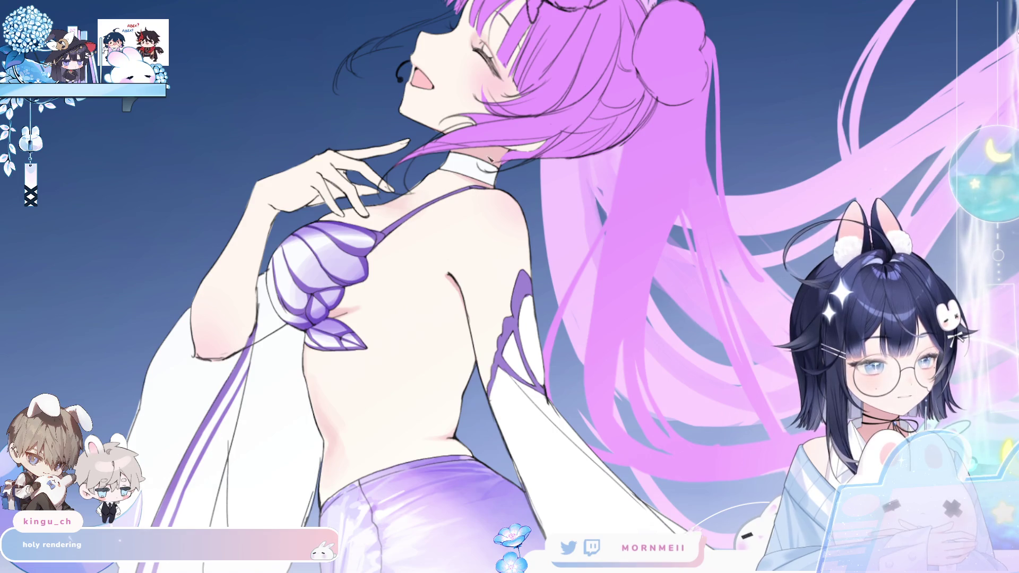
Mirror the canvas several times to check proportions, then zoom in on the torso
key(h)
key(h)
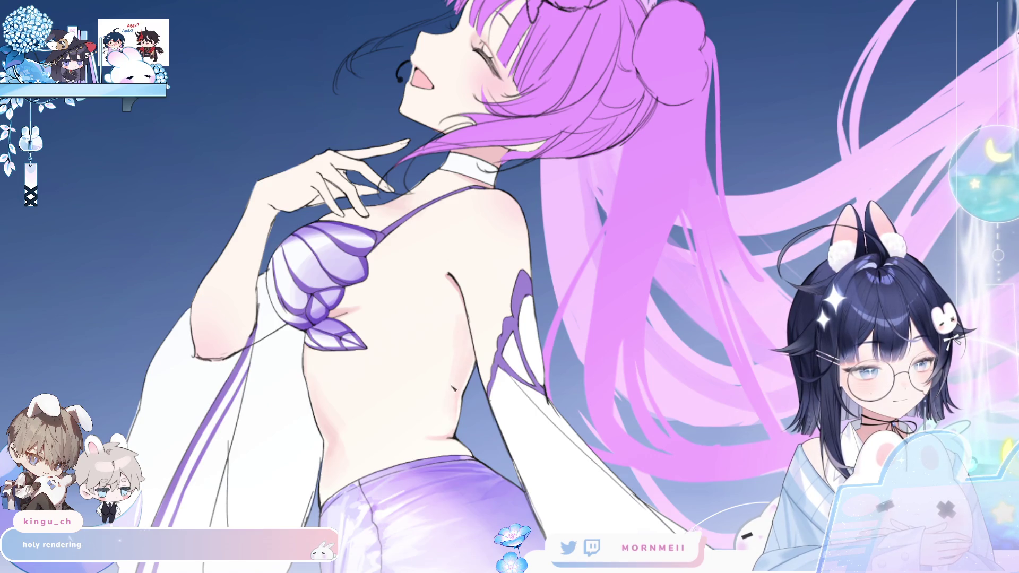
key(h)
key(h)
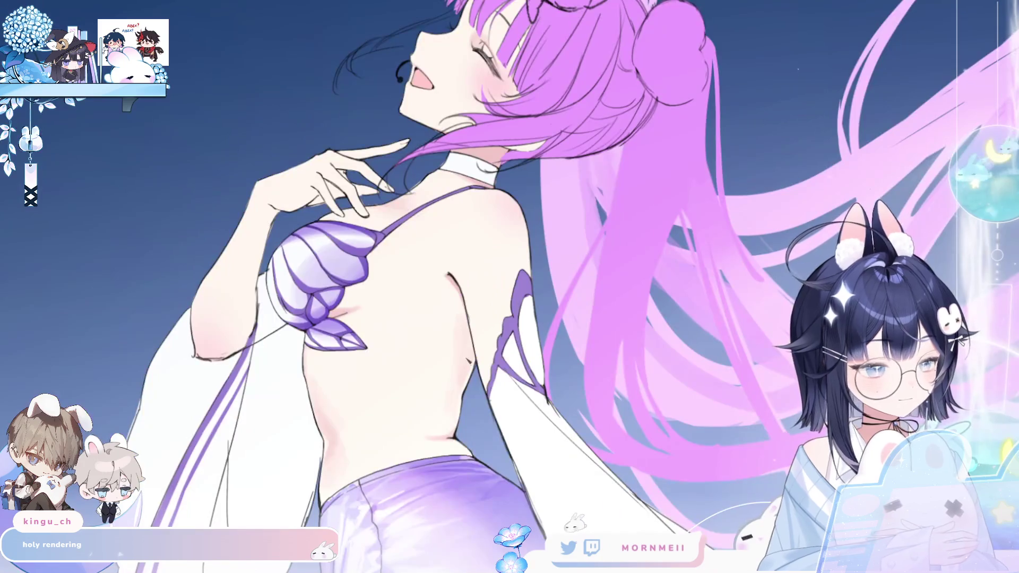
scroll(437, 343, down, 5)
key(h)
key(h)
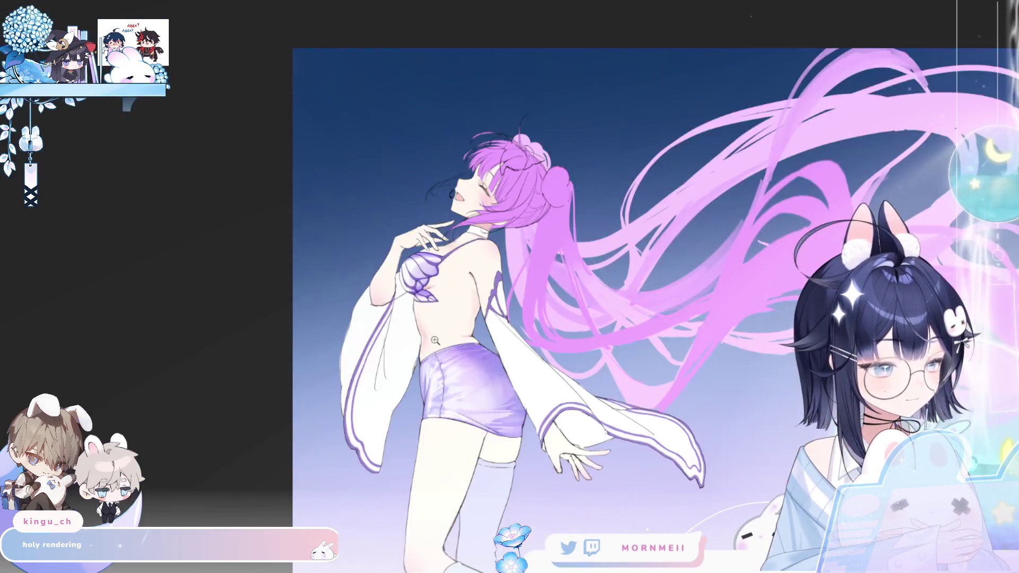
scroll(437, 342, up, 5)
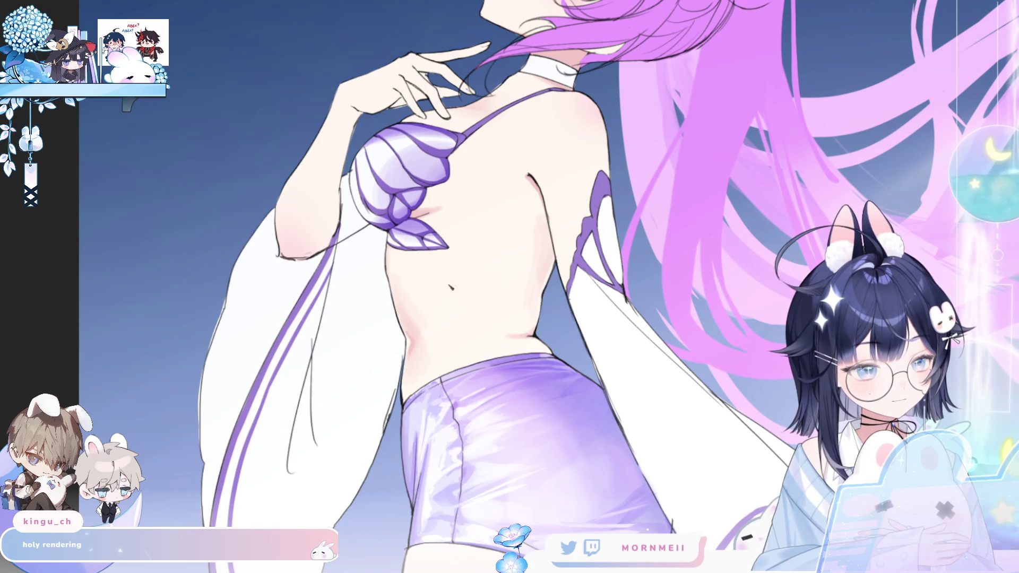
key(h)
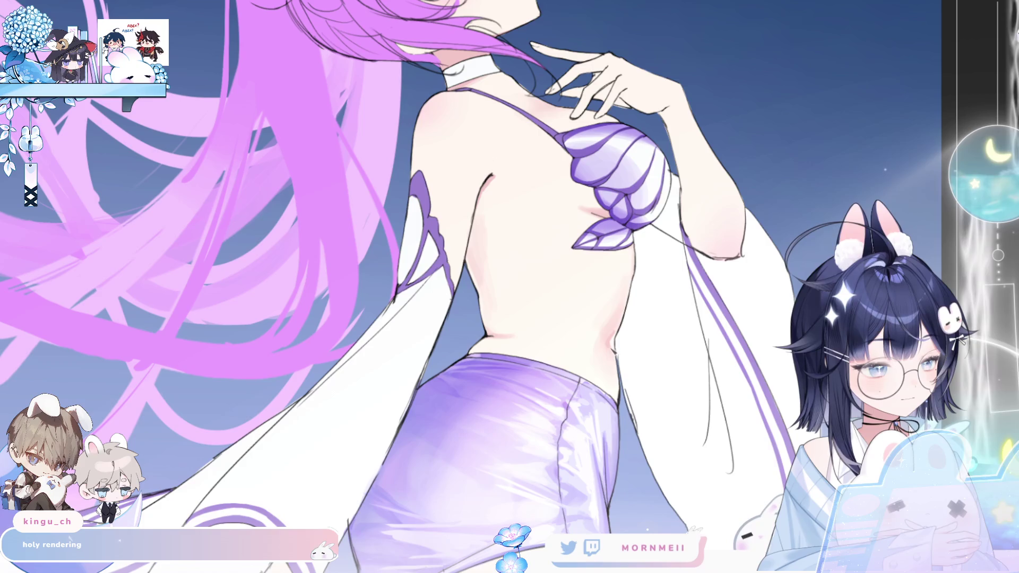
scroll(613, 324, down, 5)
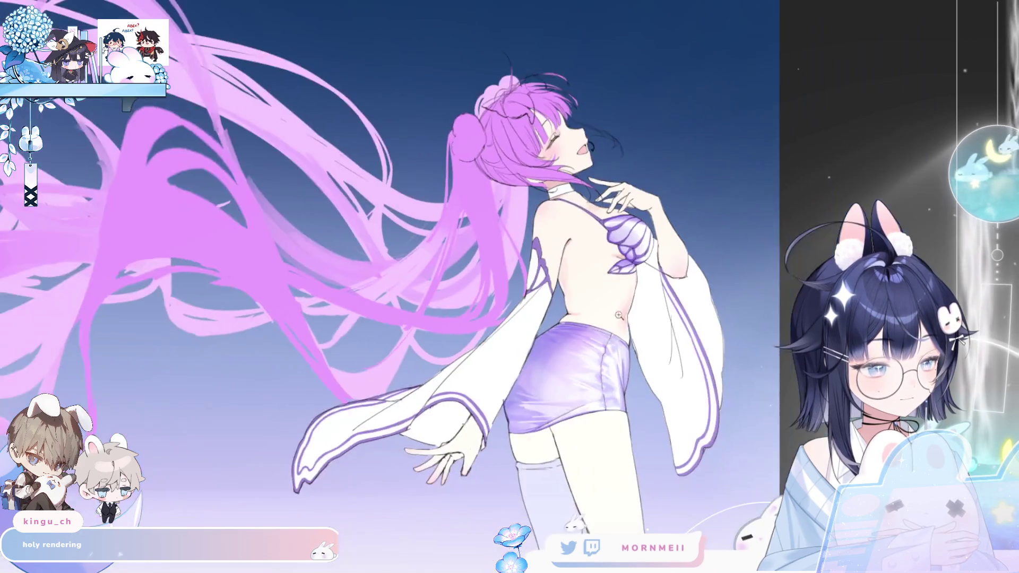
key(h)
click(399, 361)
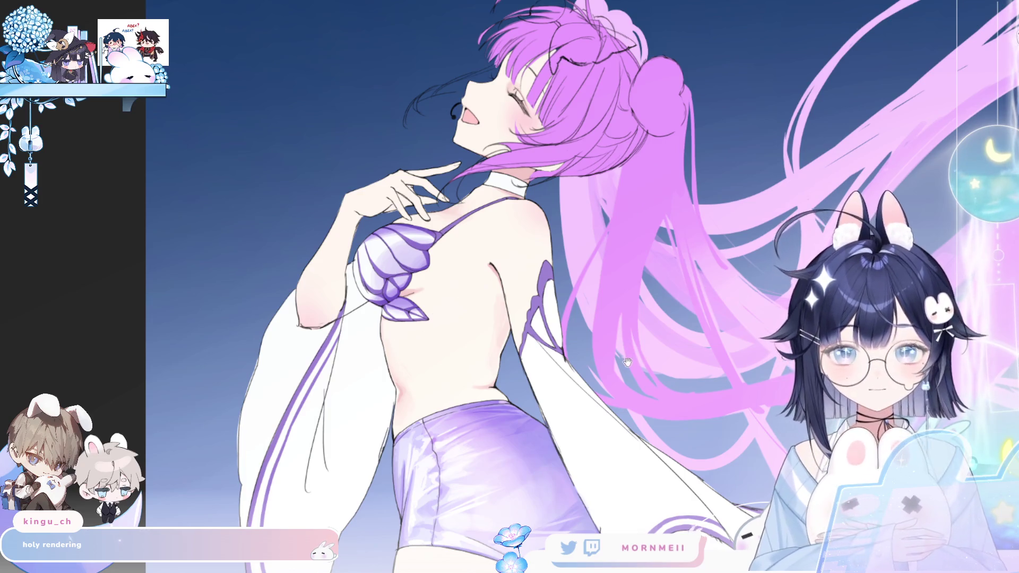
key(h)
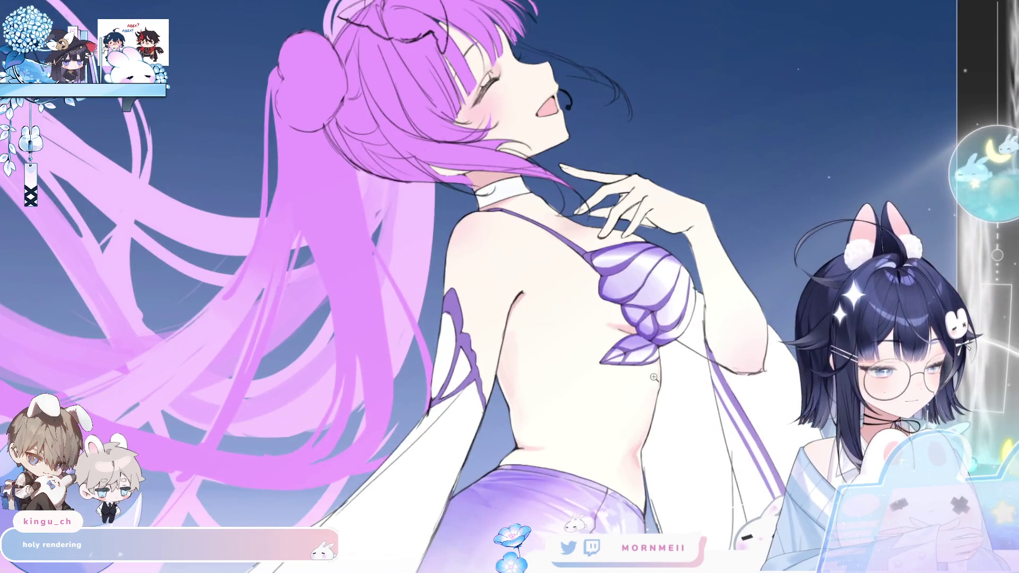
key(h)
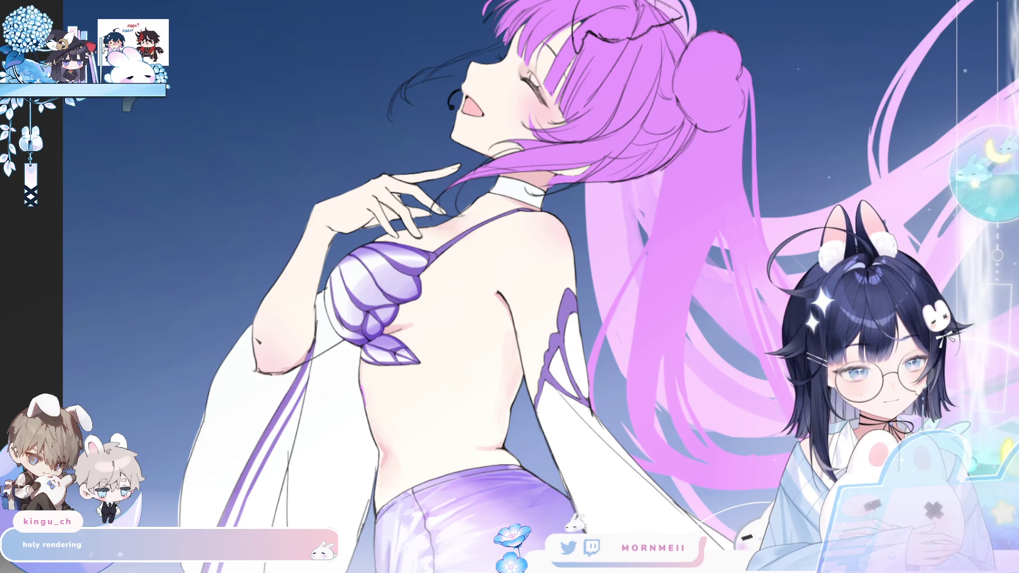
Airbrush two pinkish skin-tone strokes onto the elbow, mirror-check them, and fit the canvas
drag(268, 371, 287, 367)
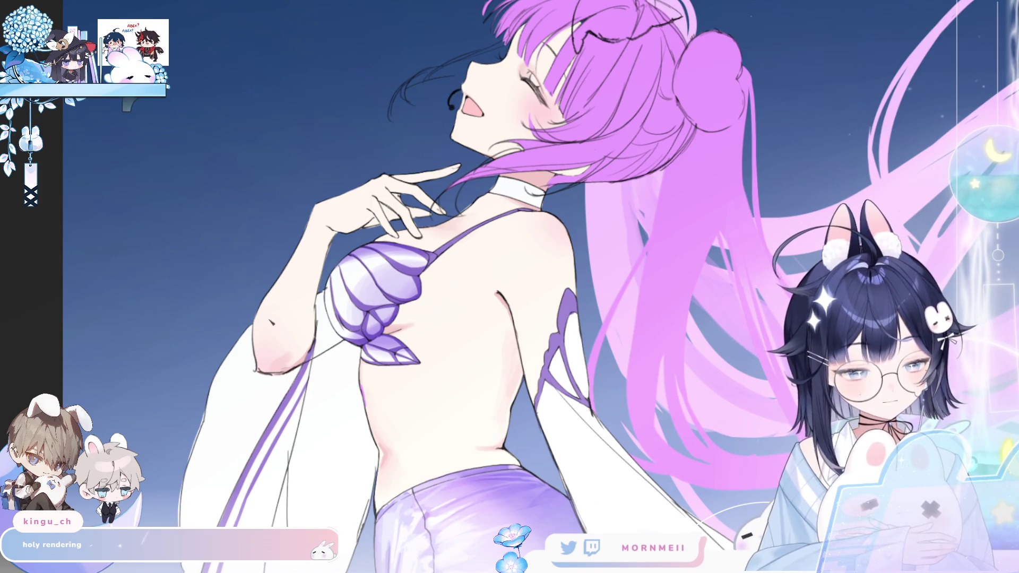
drag(267, 354, 269, 365)
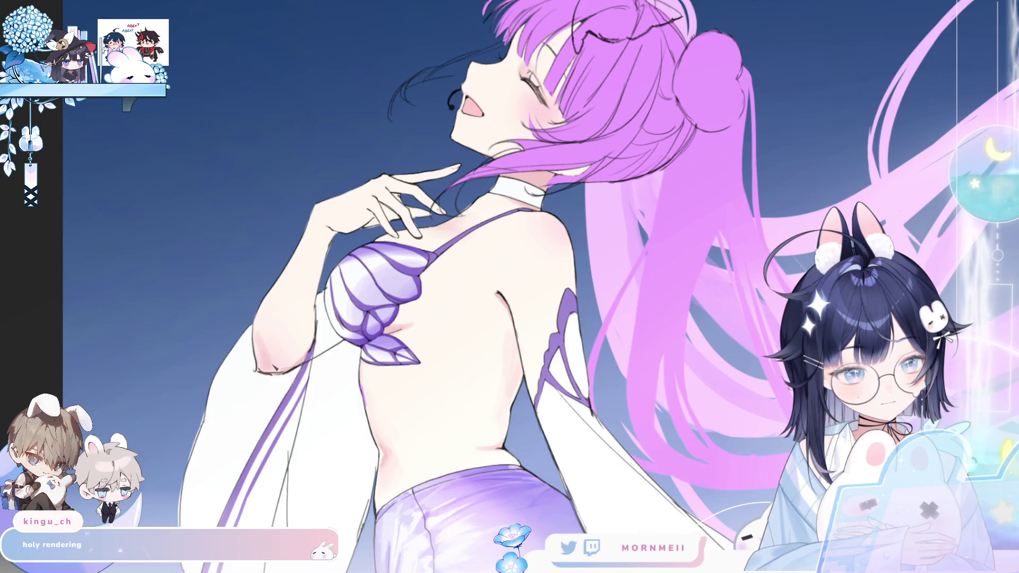
key(h)
key(h)
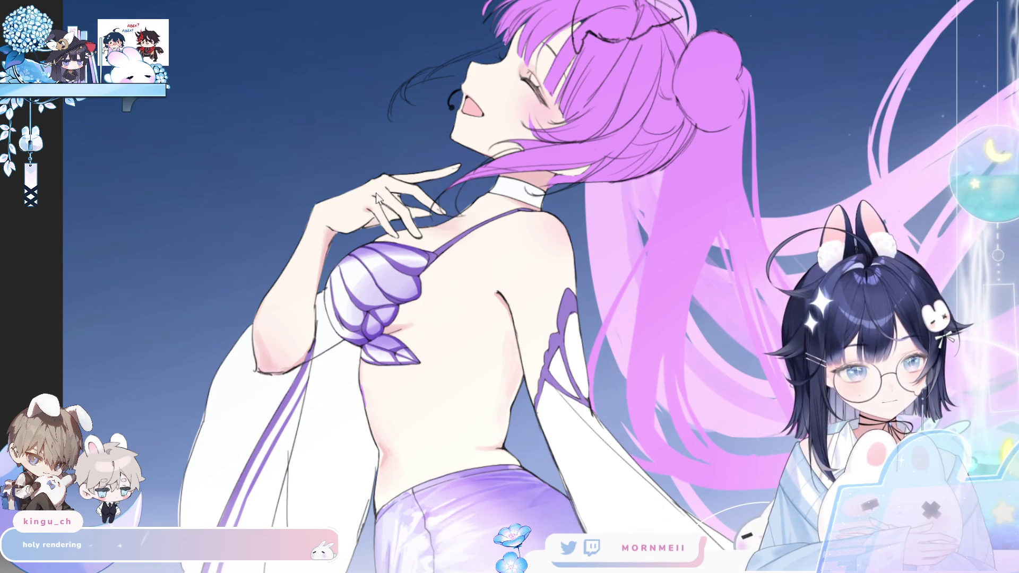
key(h)
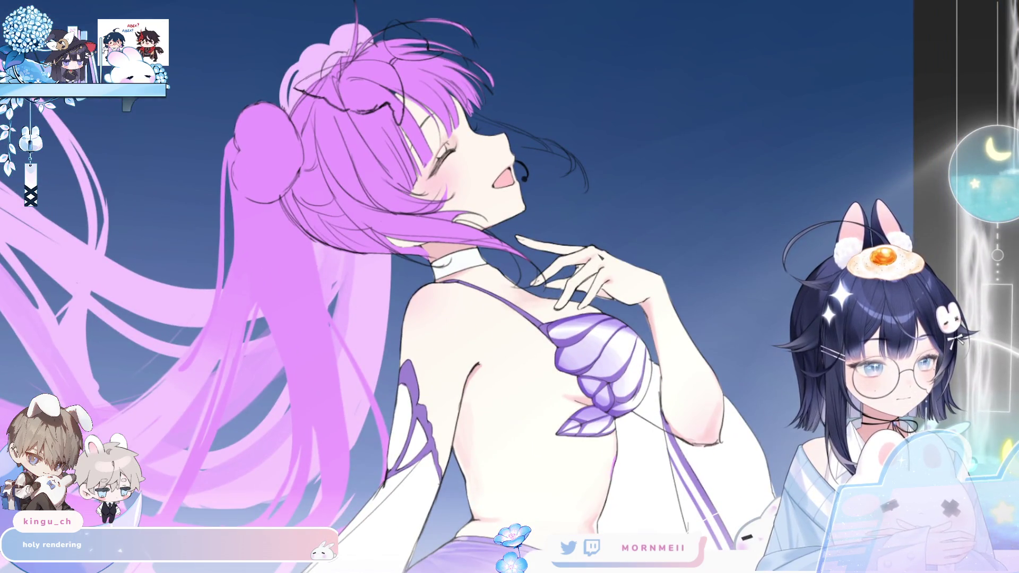
key(h)
key(h)
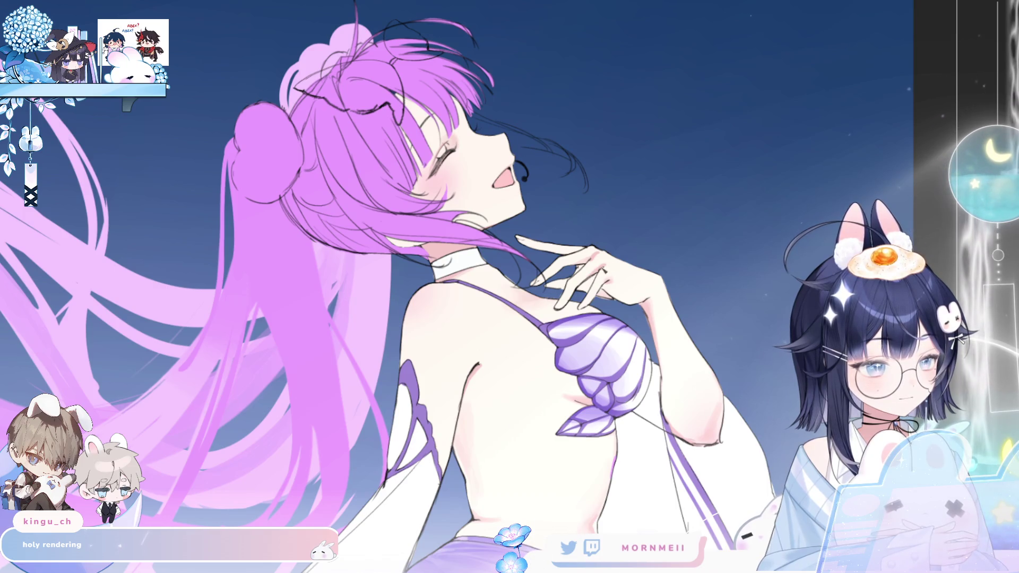
key(h)
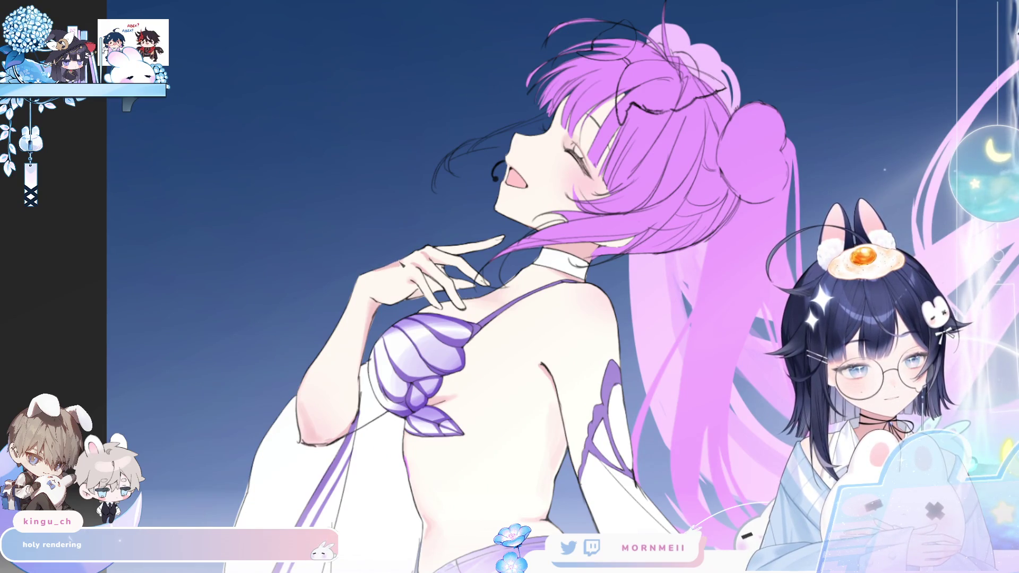
key(ctrl+0)
Mirror-check the figure, then zoom and pan until the front leg fills the view
key(h)
key(h)
scroll(331, 313, up, 3)
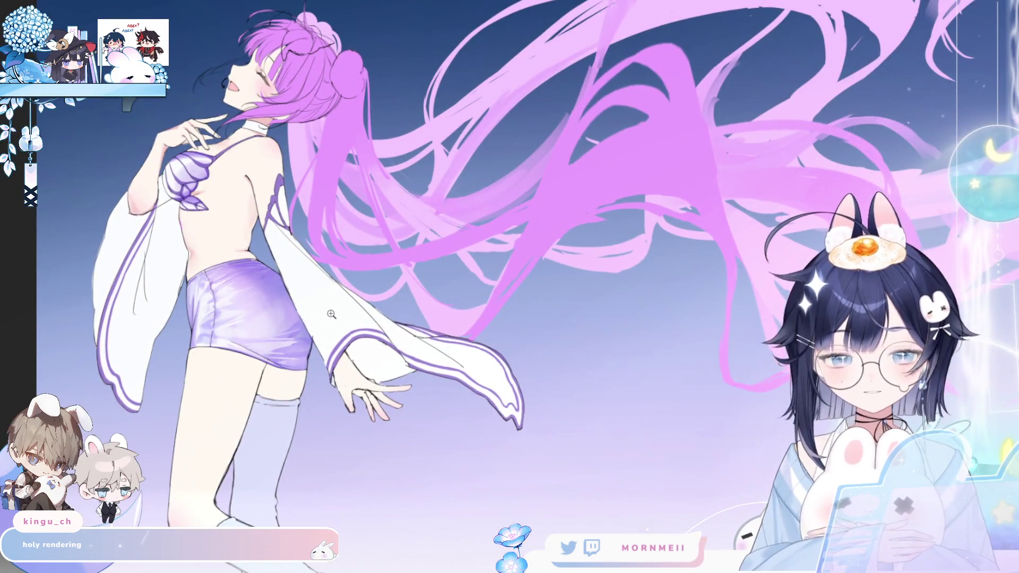
key(h)
scroll(440, 374, up, 3)
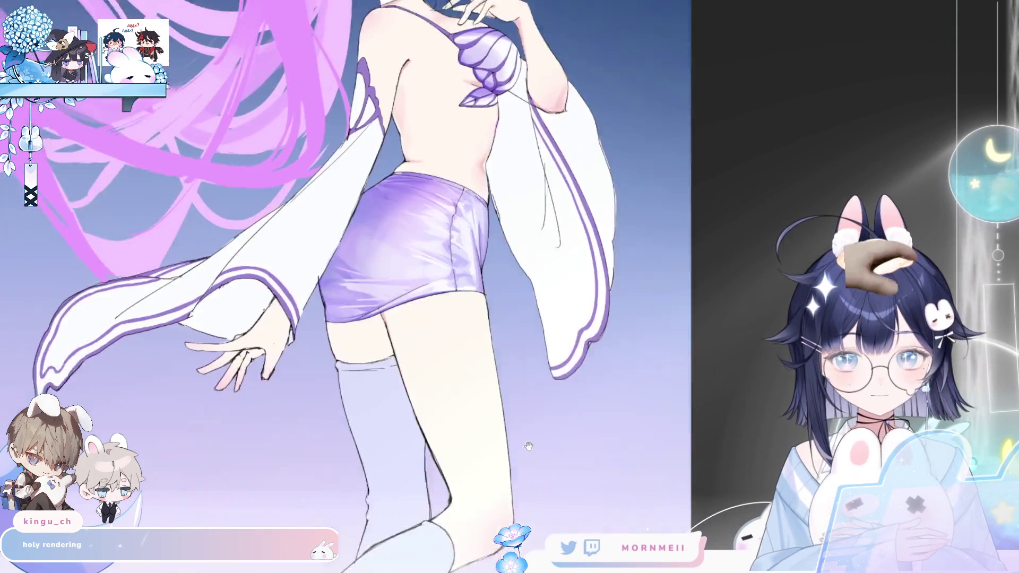
drag(462, 435, 448, 208)
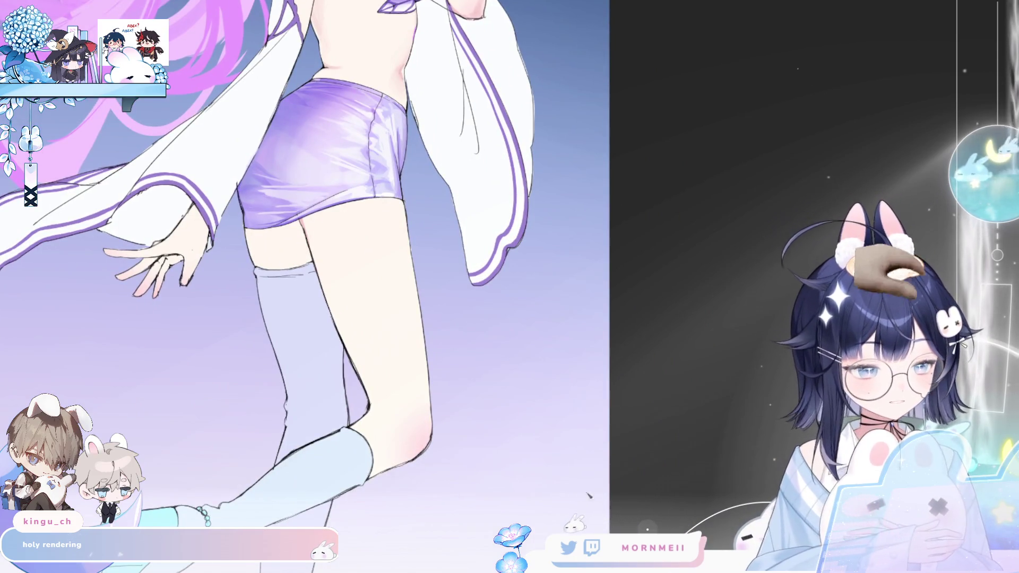
key(h)
drag(719, 379, 522, 447)
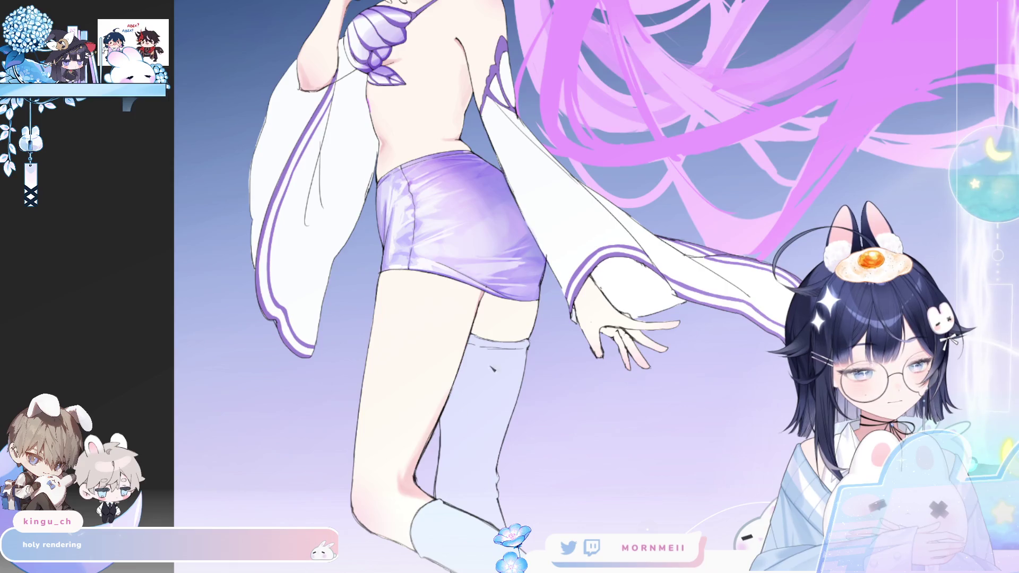
key(h)
key(h)
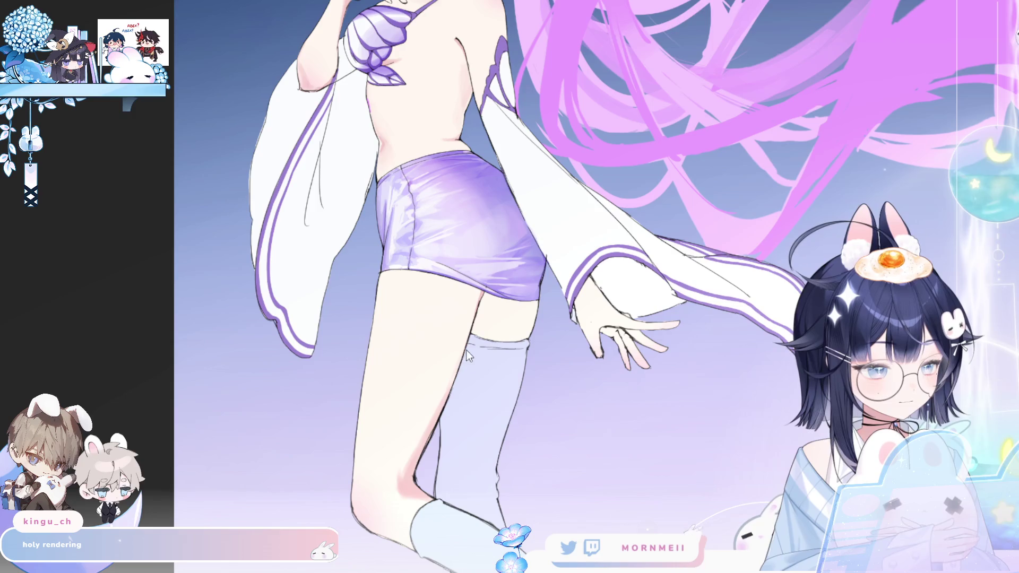
key(h)
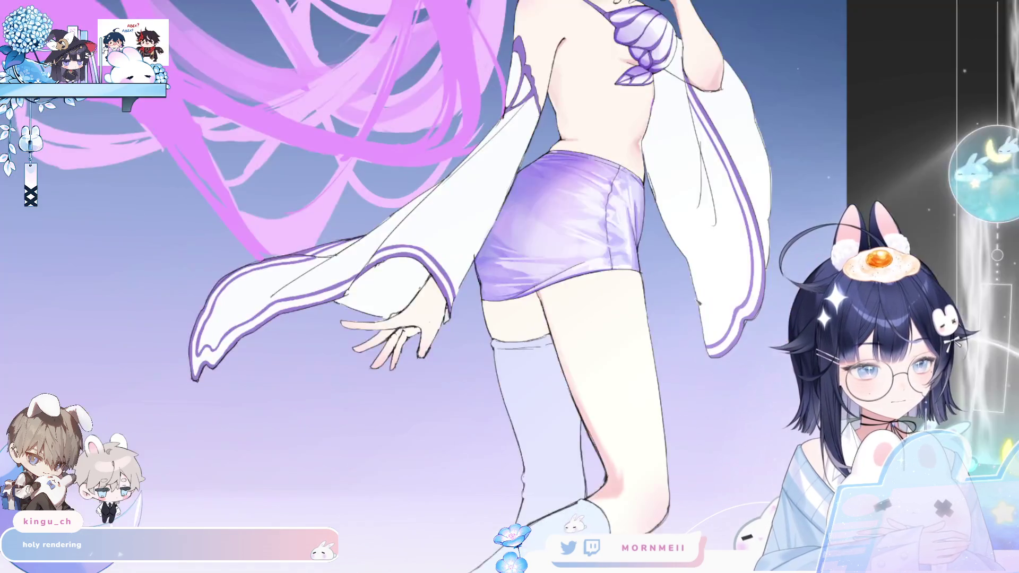
drag(477, 265, 302, 218)
Lasso-select the front leg along its edge and mirror the view to check it
mouse_move(368, 243)
mouse_down()
mouse_move(425, 441)
mouse_move(538, 429)
mouse_up()
drag(534, 386, 367, 184)
key(h)
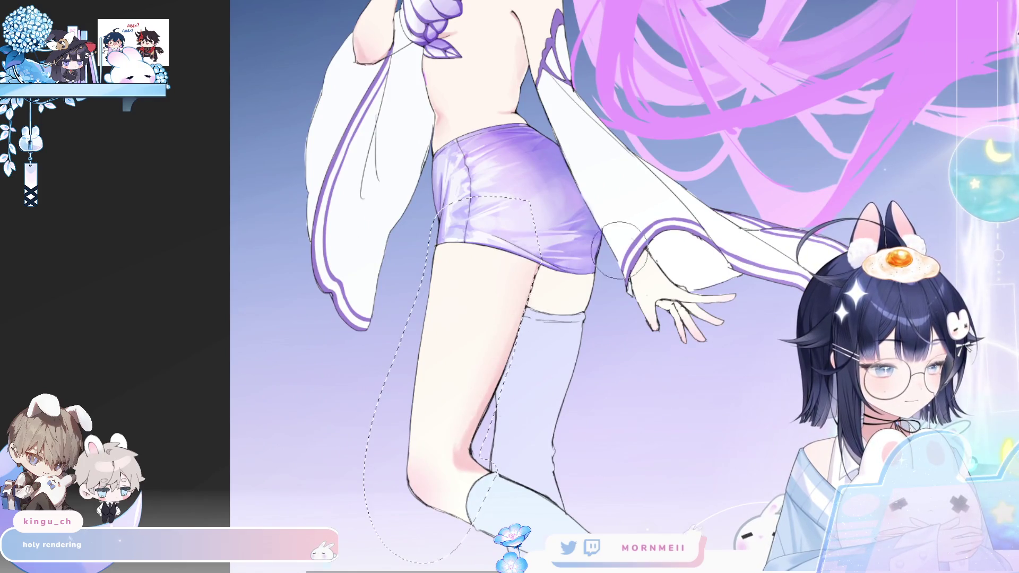
key(h)
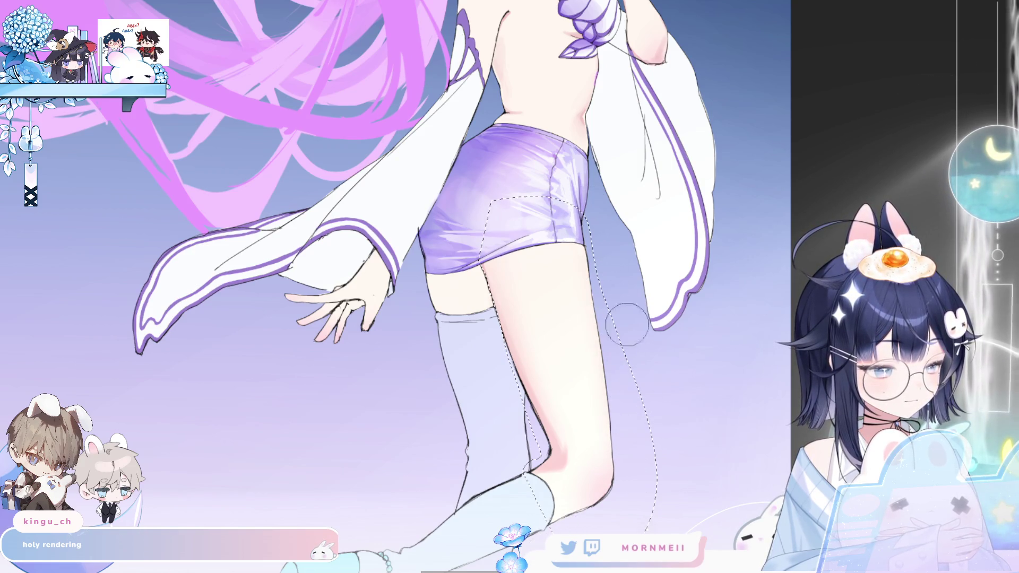
key(h)
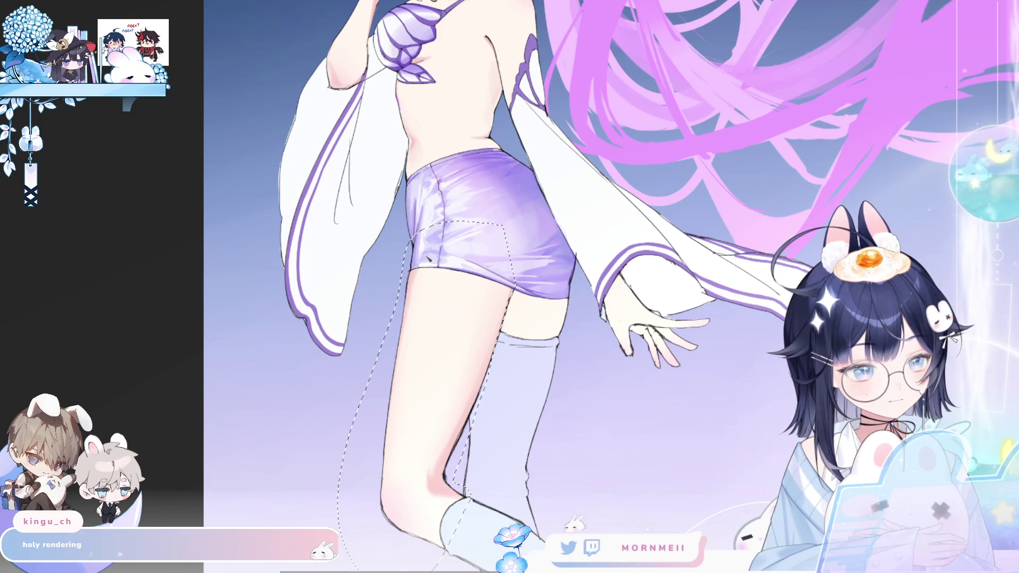
key(h)
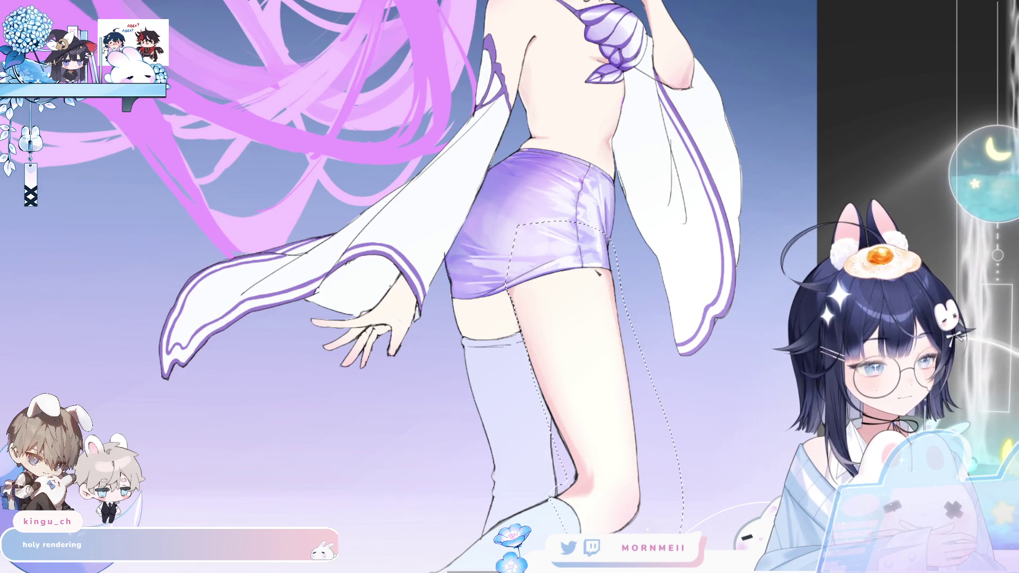
key(h)
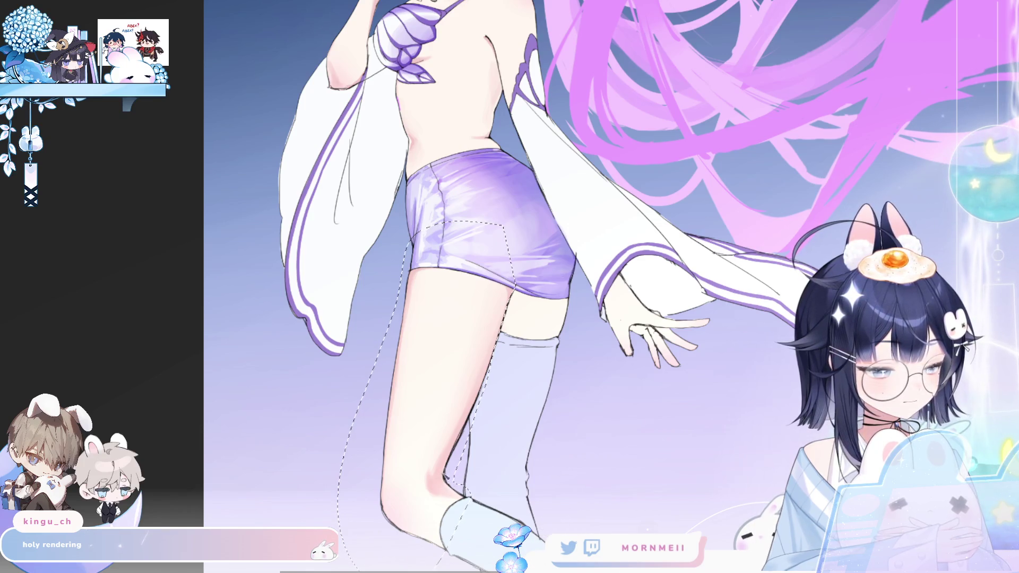
key(ctrl+0)
key(h)
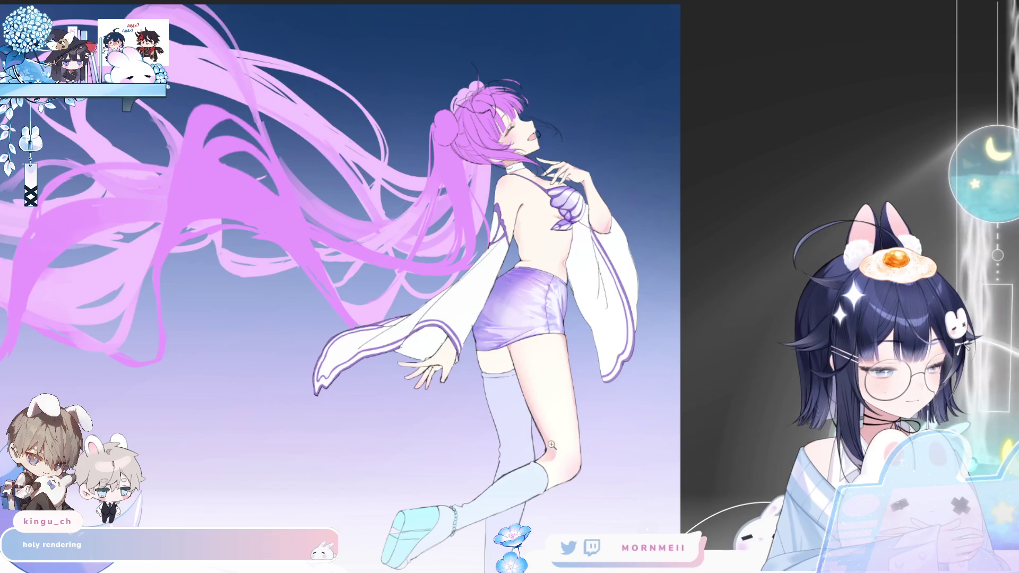
alt+click(572, 432)
key(h)
key(h)
click(579, 445)
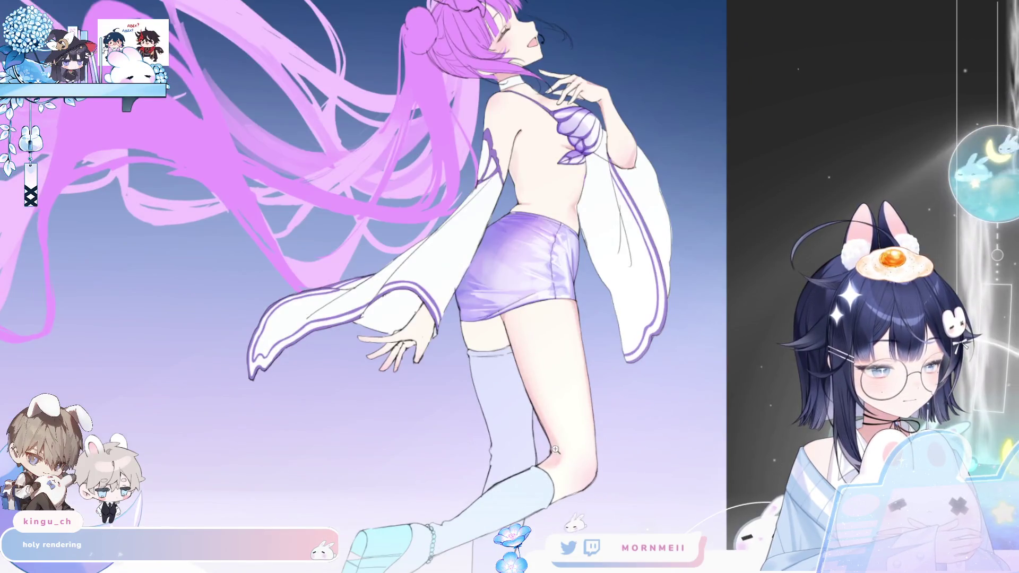
key(h)
click(530, 310)
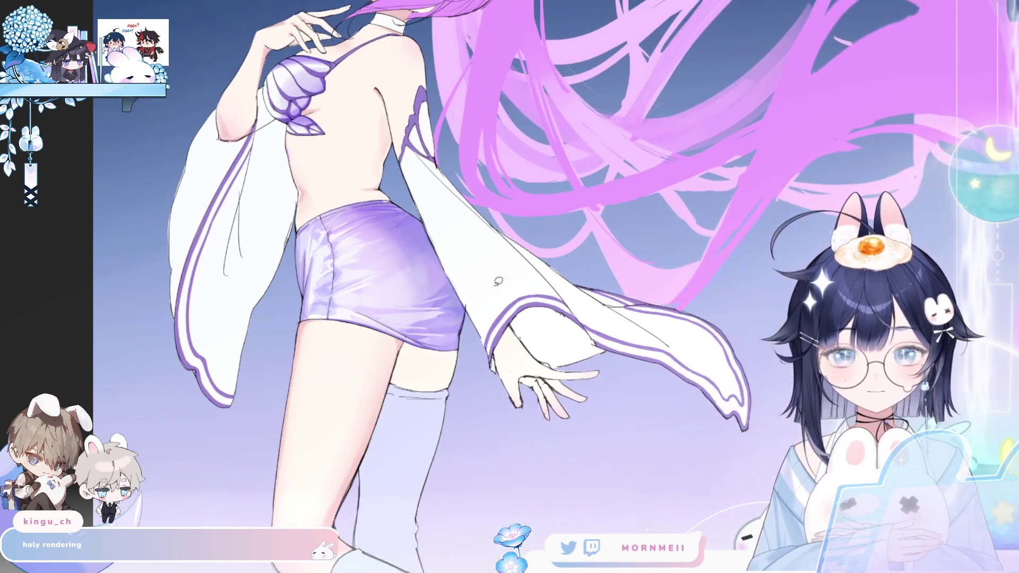
mouse_move(516, 341)
mouse_down()
mouse_move(396, 372)
mouse_move(410, 335)
mouse_move(452, 440)
mouse_move(432, 454)
mouse_up()
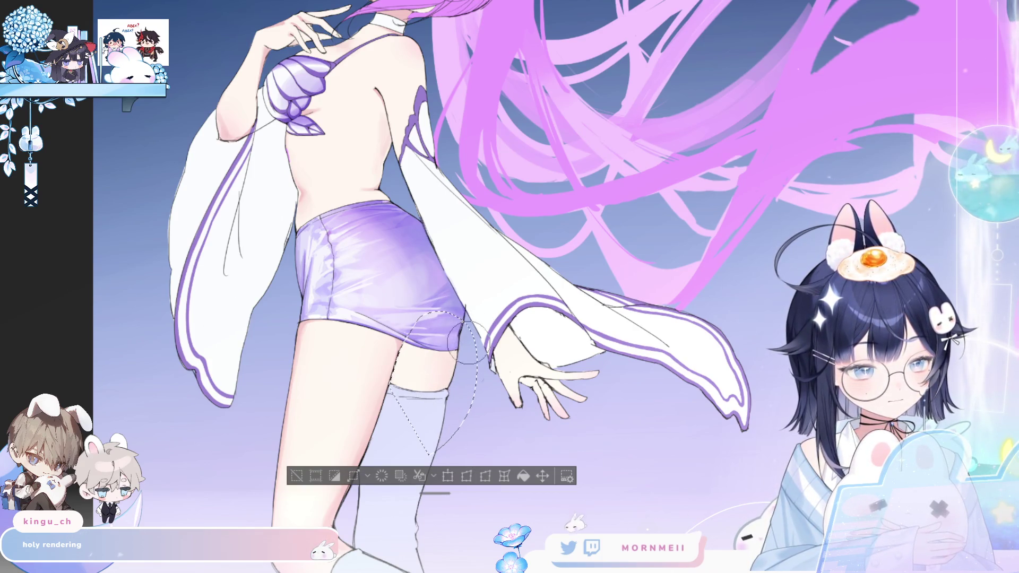
click(296, 476)
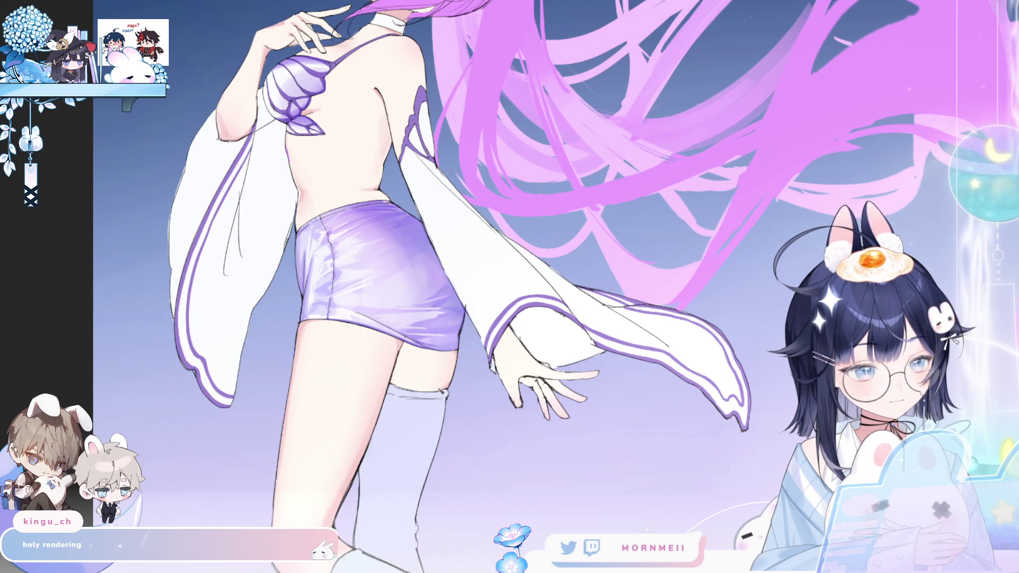
key(h)
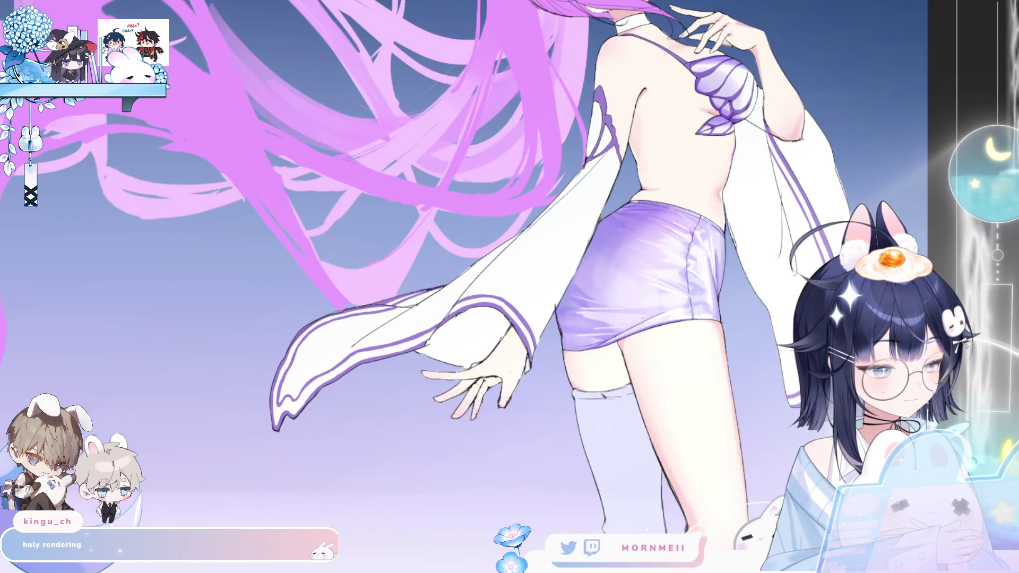
key(h)
scroll(354, 441, down, 3)
key(h)
key(h)
scroll(465, 387, up, 5)
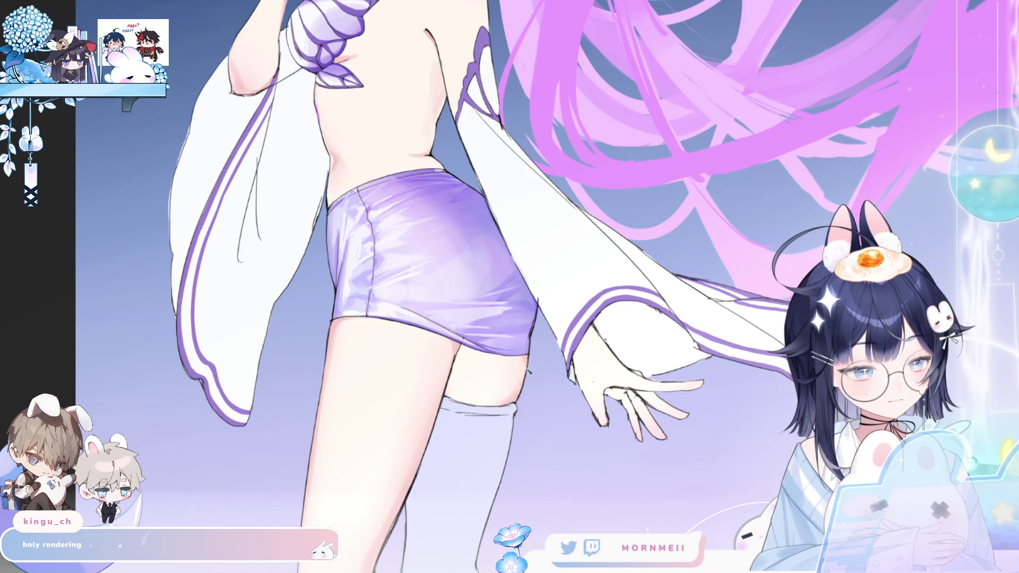
key(h)
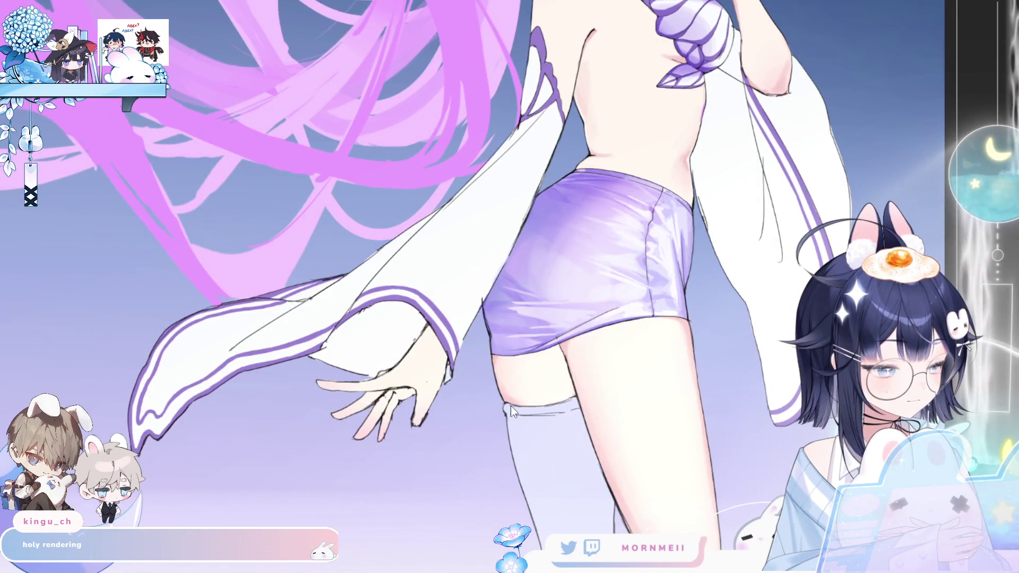
key(h)
scroll(509, 286, up, 2)
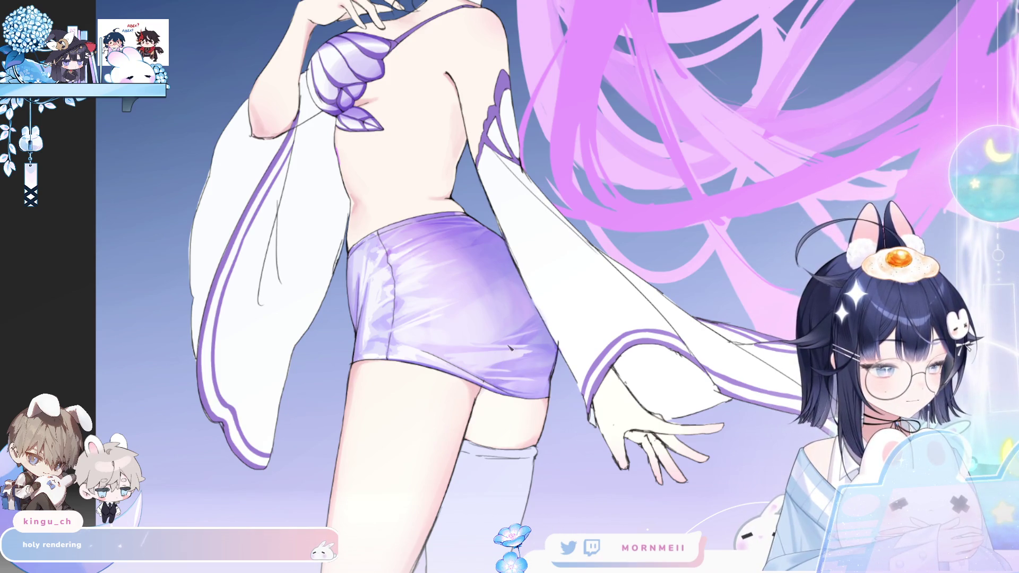
scroll(518, 310, down, 5)
scroll(499, 234, up, 5)
scroll(504, 281, up, 2)
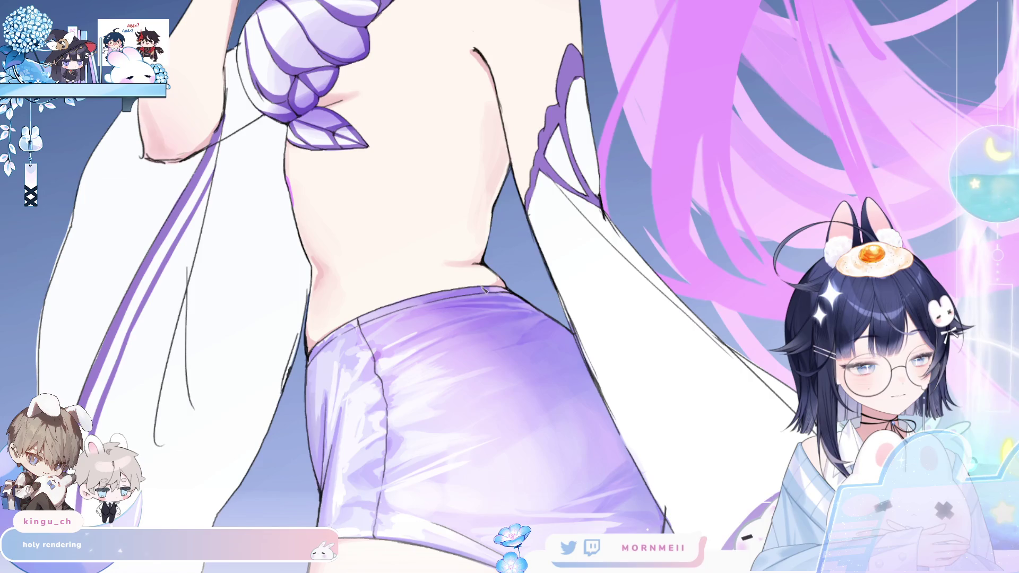
scroll(475, 287, up, 3)
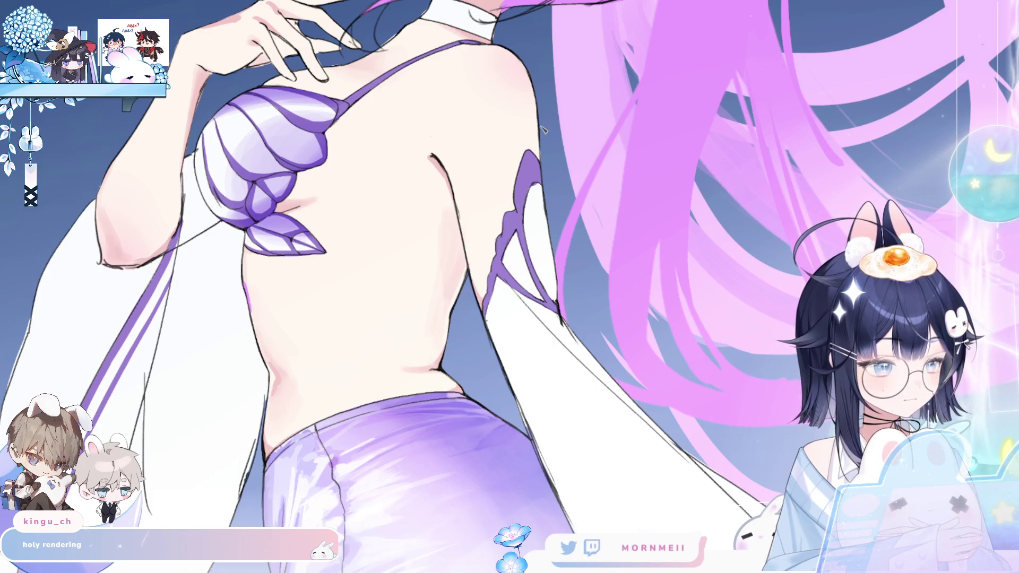
key(ctrl+0)
key(h)
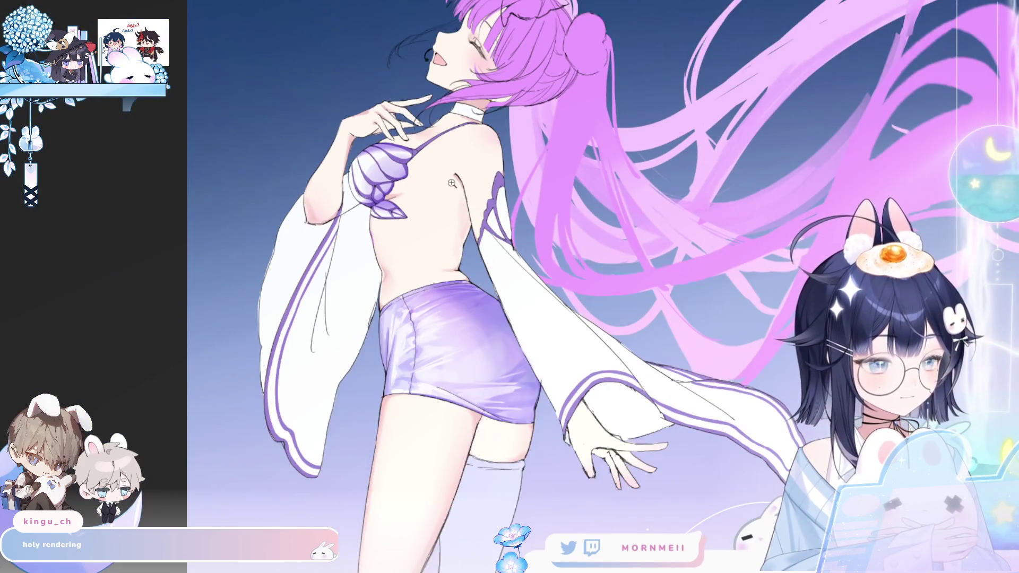
key(ctrl+0)
key(h)
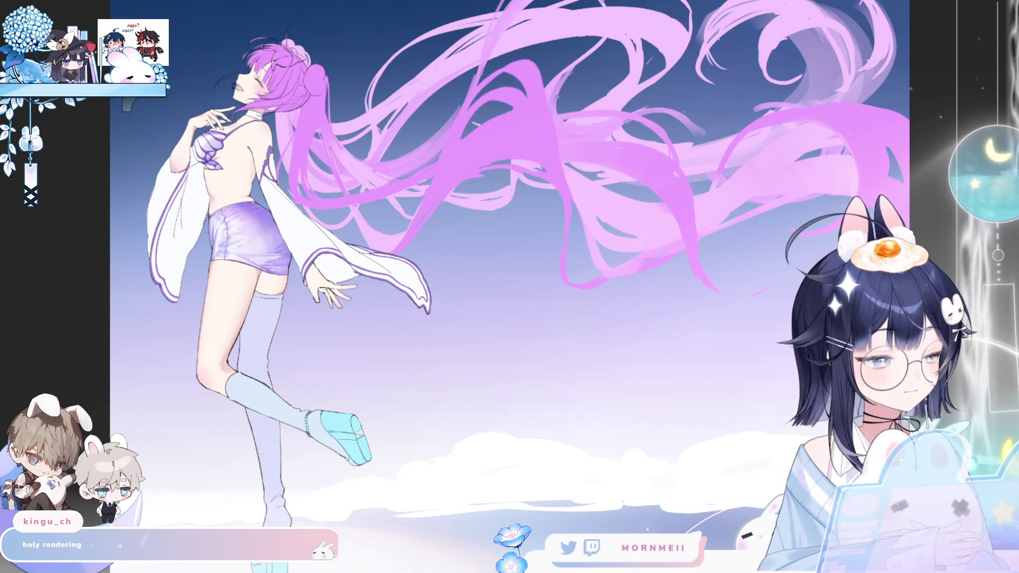
key(h)
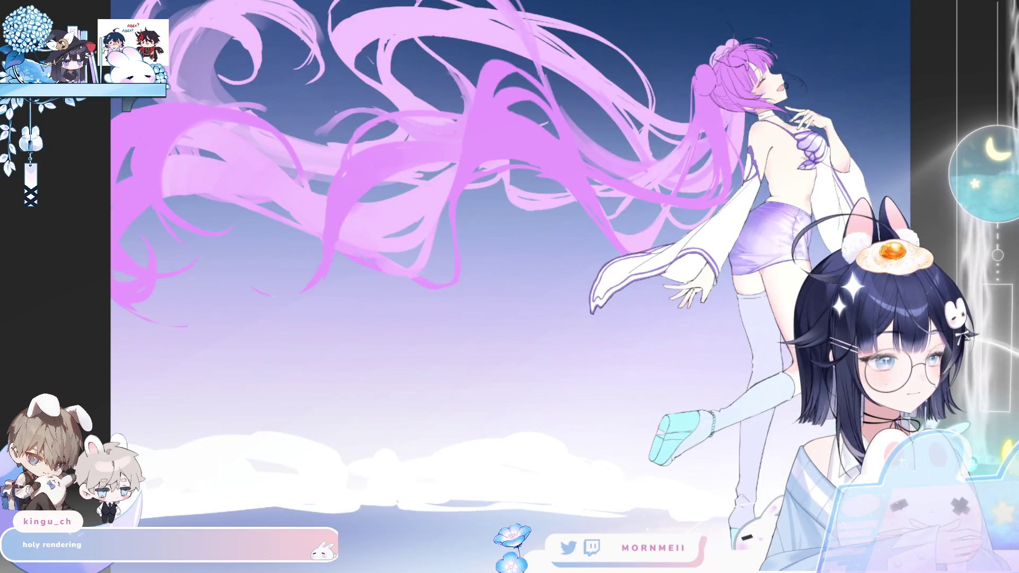
key(h)
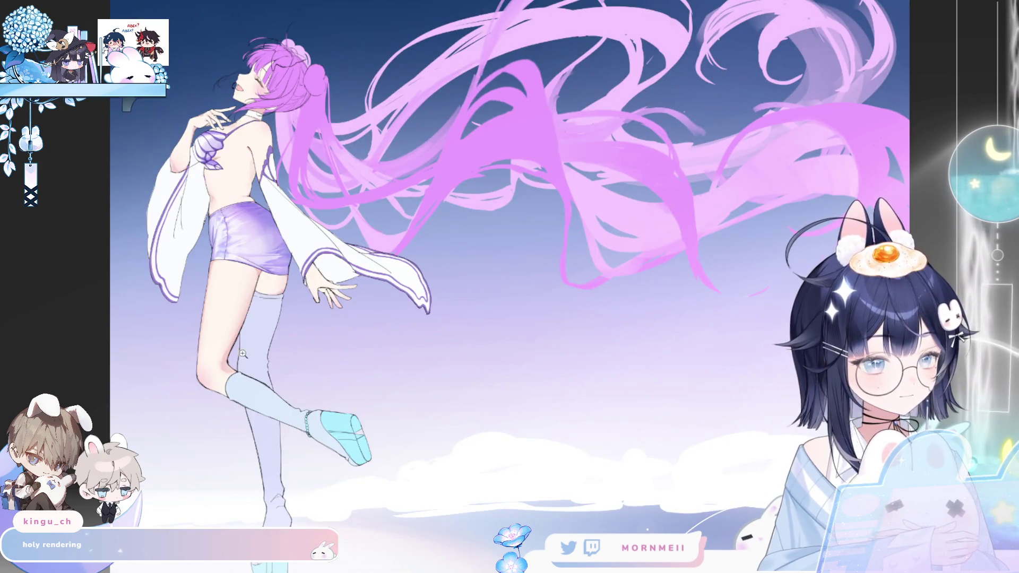
scroll(247, 361, up, 3)
drag(344, 287, 396, 285)
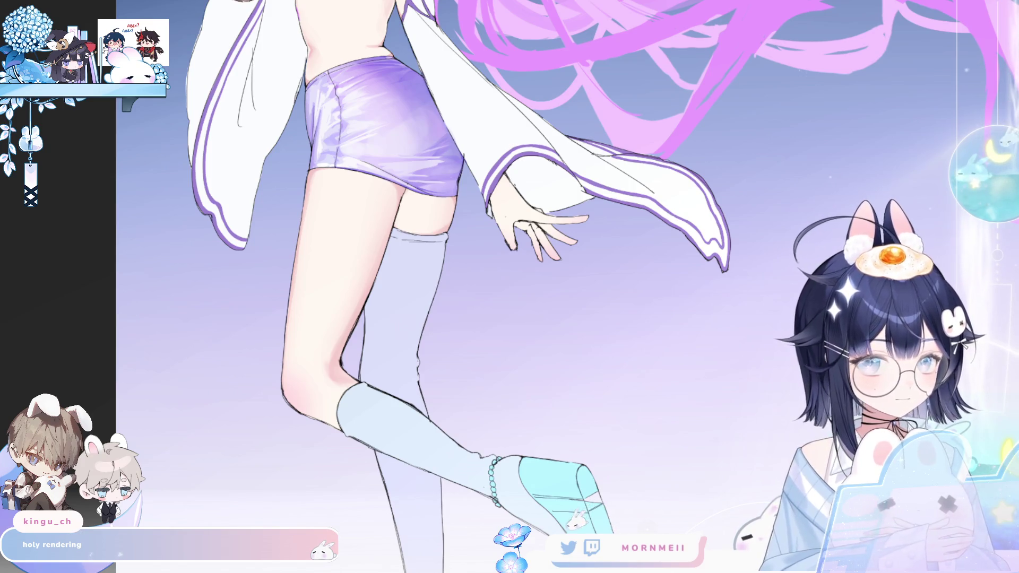
scroll(477, 372, down, 3)
drag(205, 469, 359, 501)
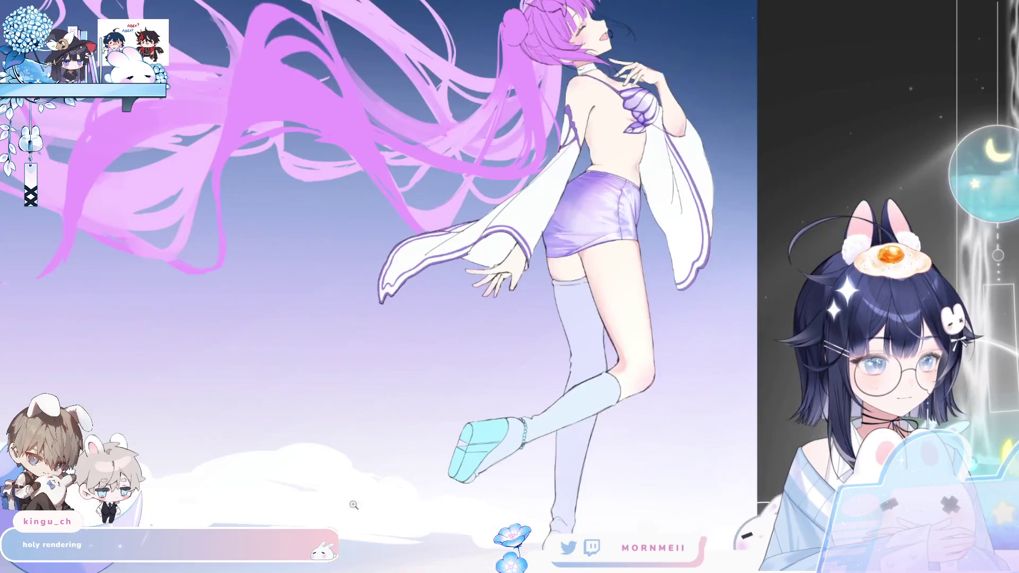
key(h)
scroll(375, 321, up, 5)
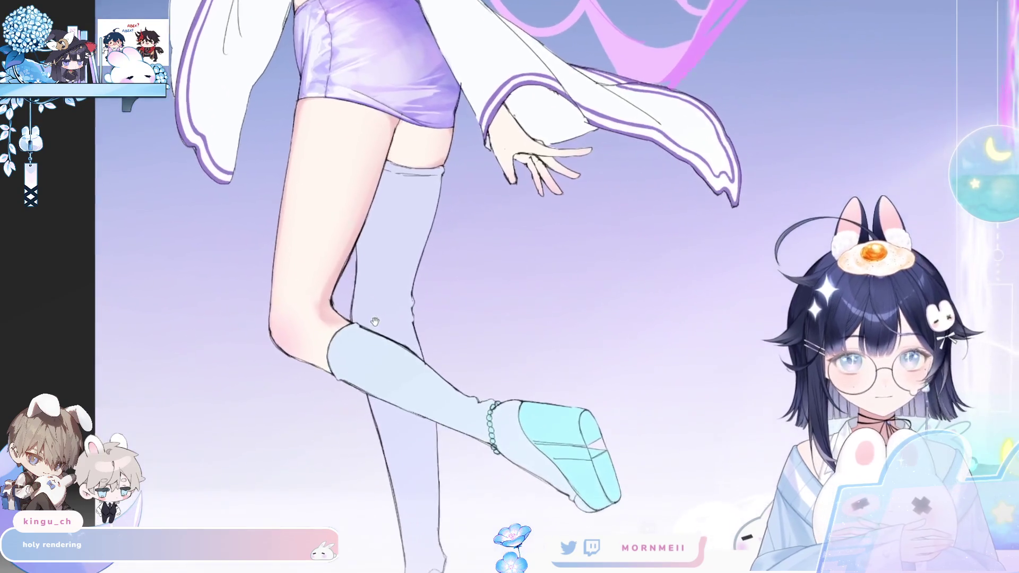
mouse_move(375, 321)
mouse_down()
mouse_move(326, 282)
mouse_move(318, 228)
mouse_move(407, 234)
mouse_move(454, 249)
mouse_up()
key(h)
scroll(449, 269, down, 5)
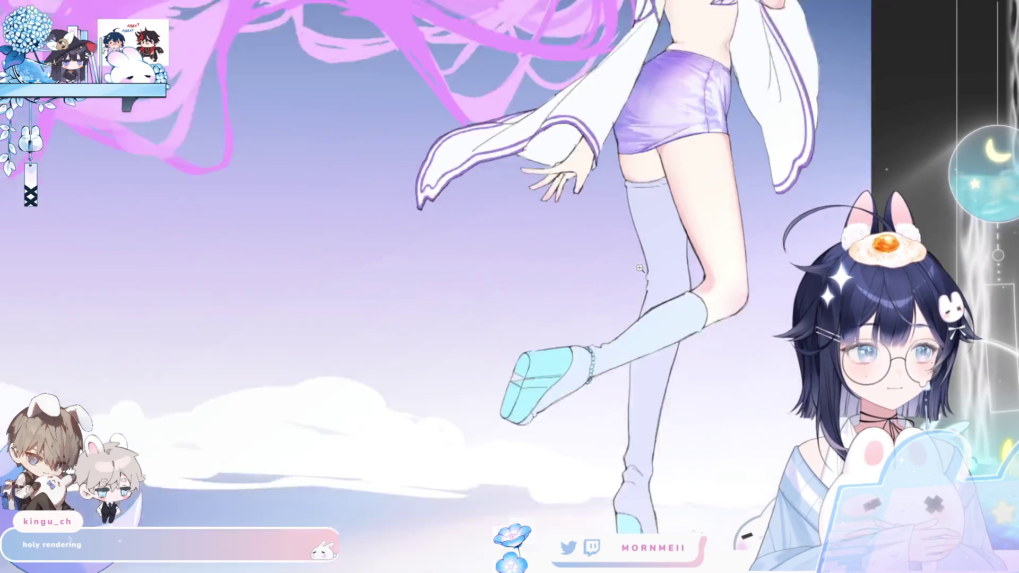
scroll(449, 269, up, 5)
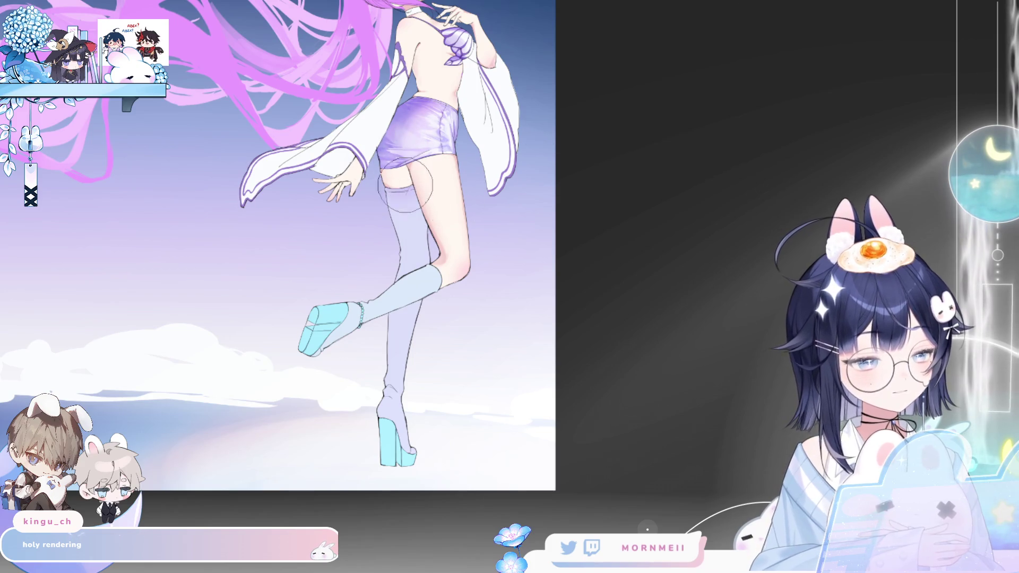
key(h)
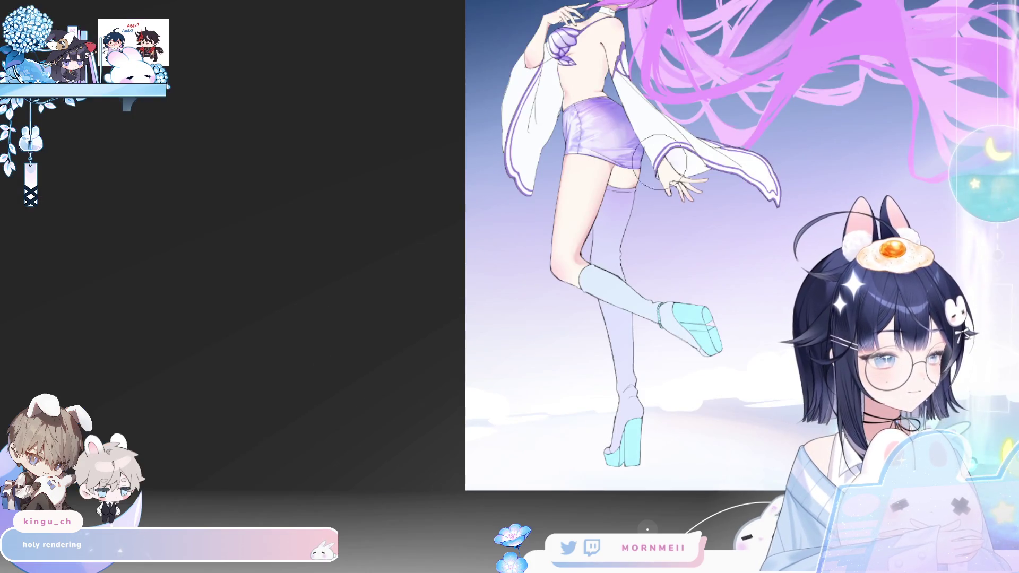
key(h)
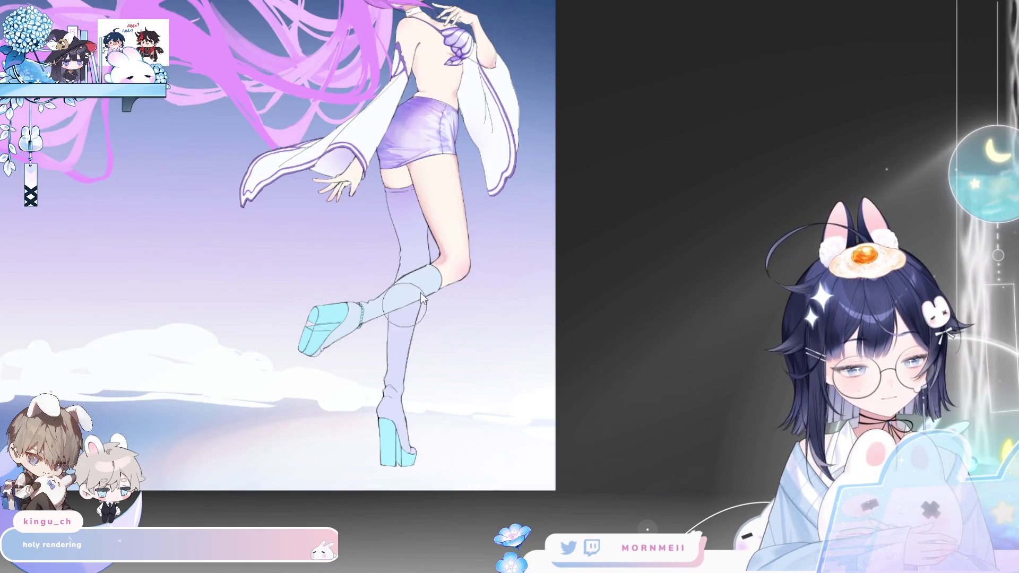
key(h)
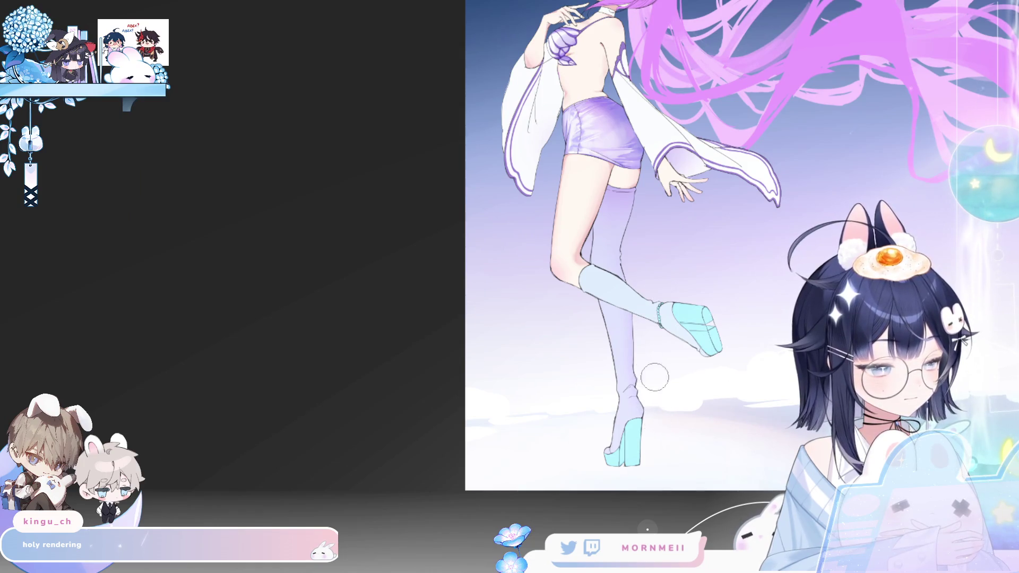
key(h)
ctrl+click(403, 299)
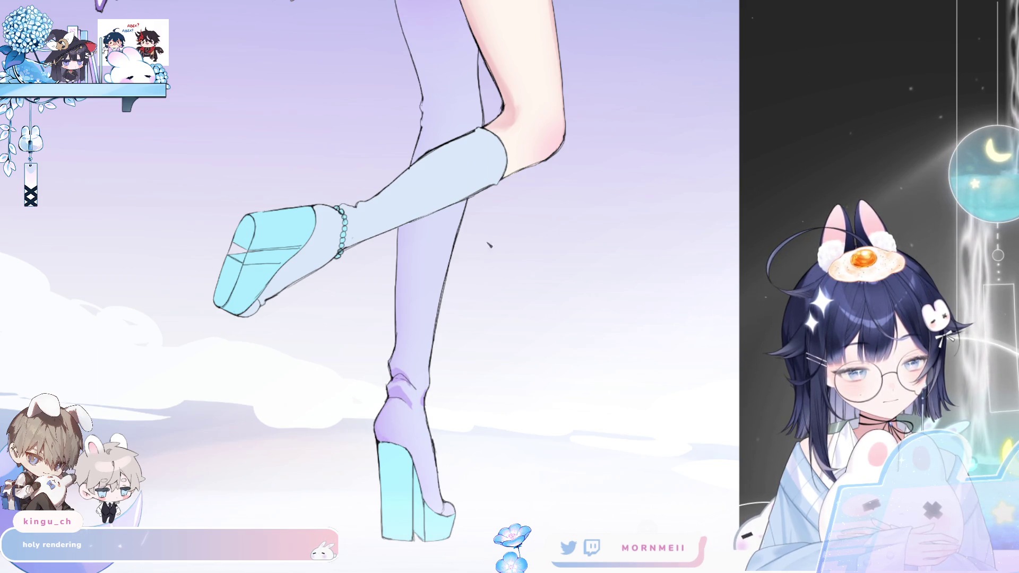
scroll(439, 361, down, 2)
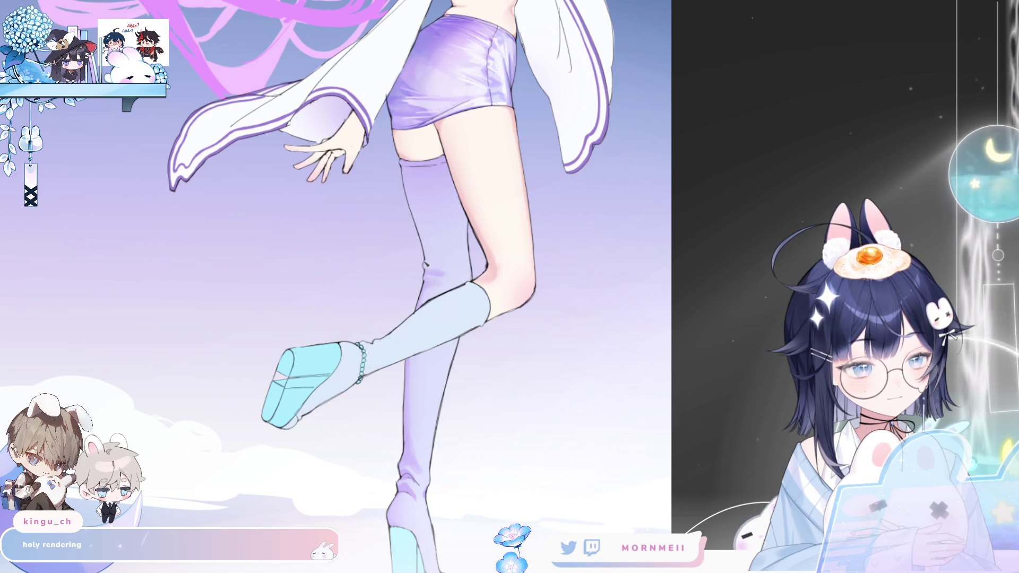
key(h)
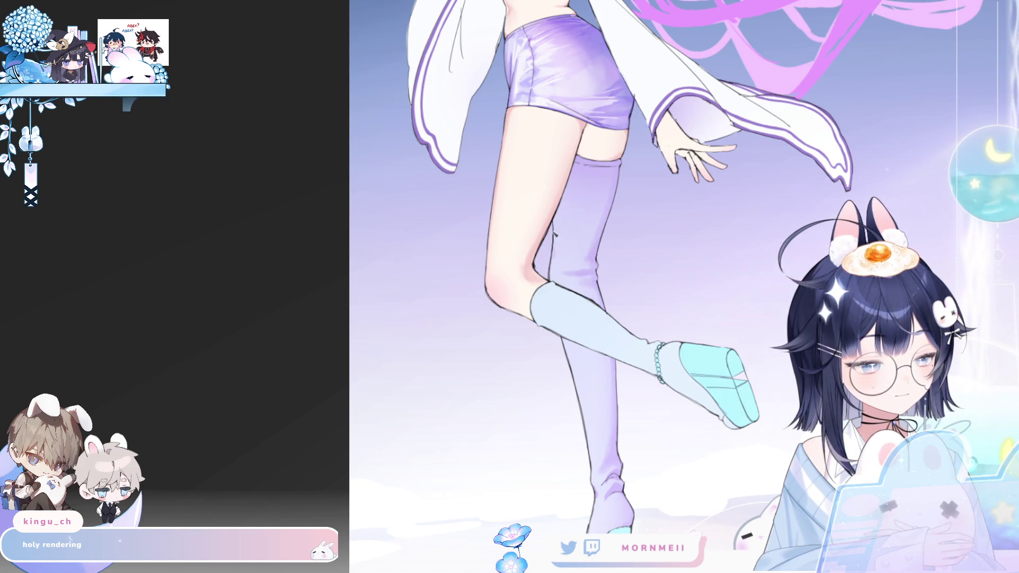
key(m)
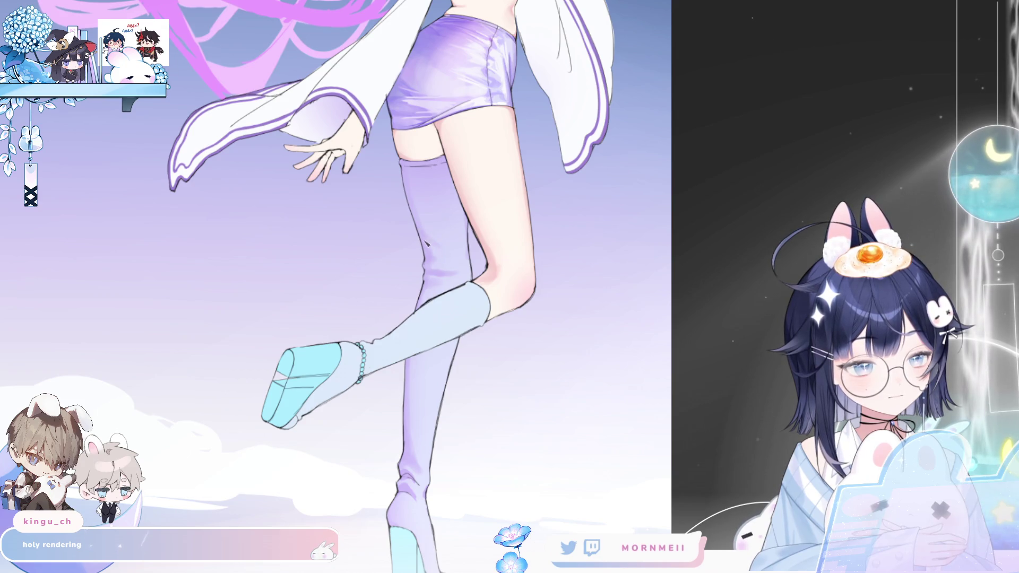
key(m)
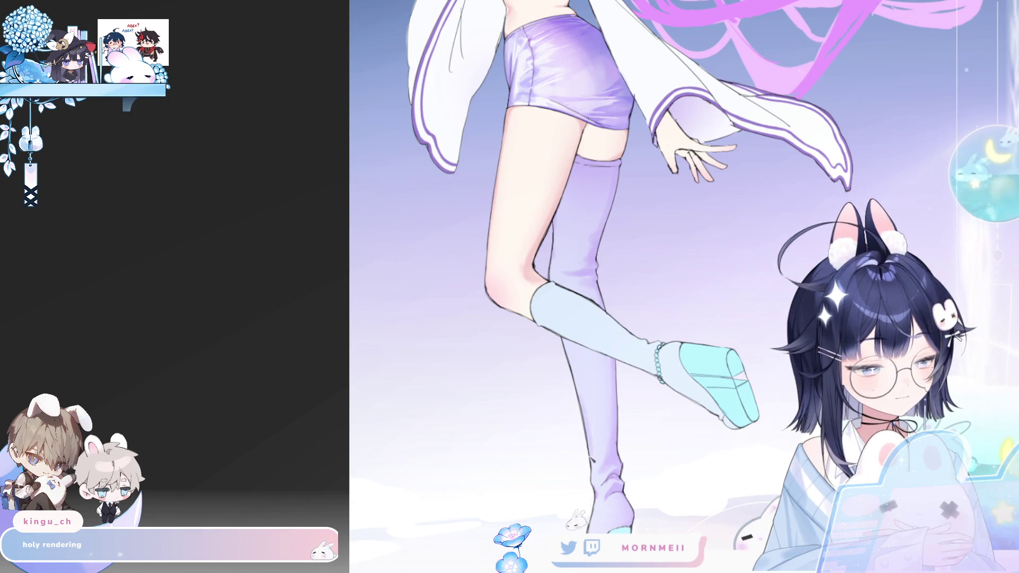
key(m)
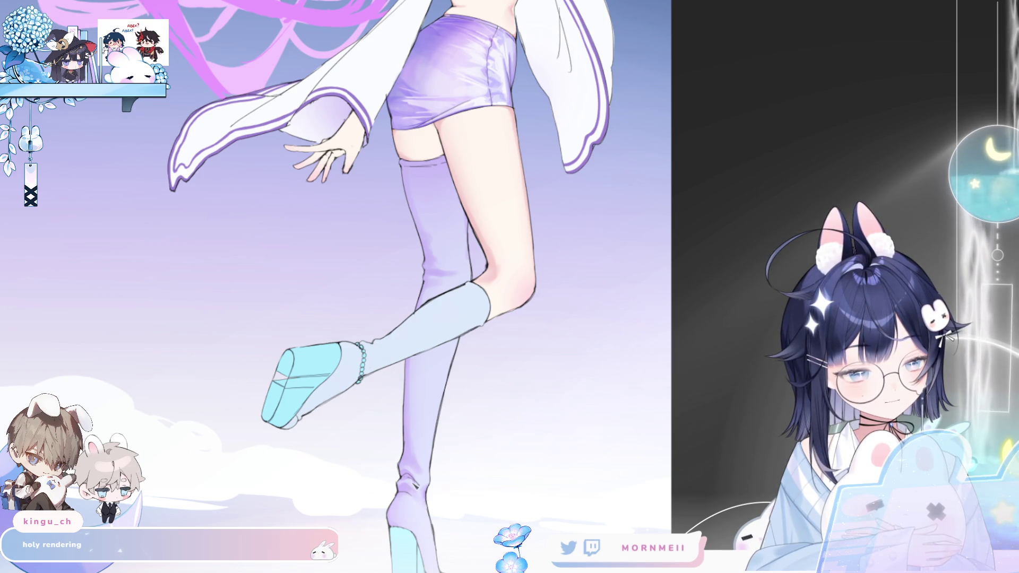
scroll(464, 484, down, 3)
key(h)
key(h)
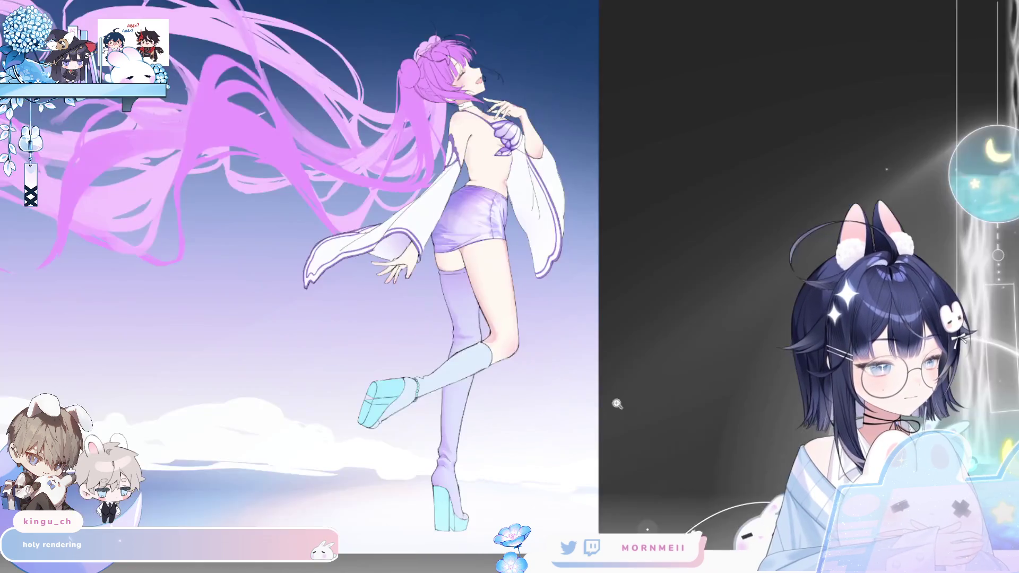
Zoom out and mirror the whole illustration back and forth to check the composition
scroll(466, 143, up, 2)
key(h)
scroll(569, 324, up, 2)
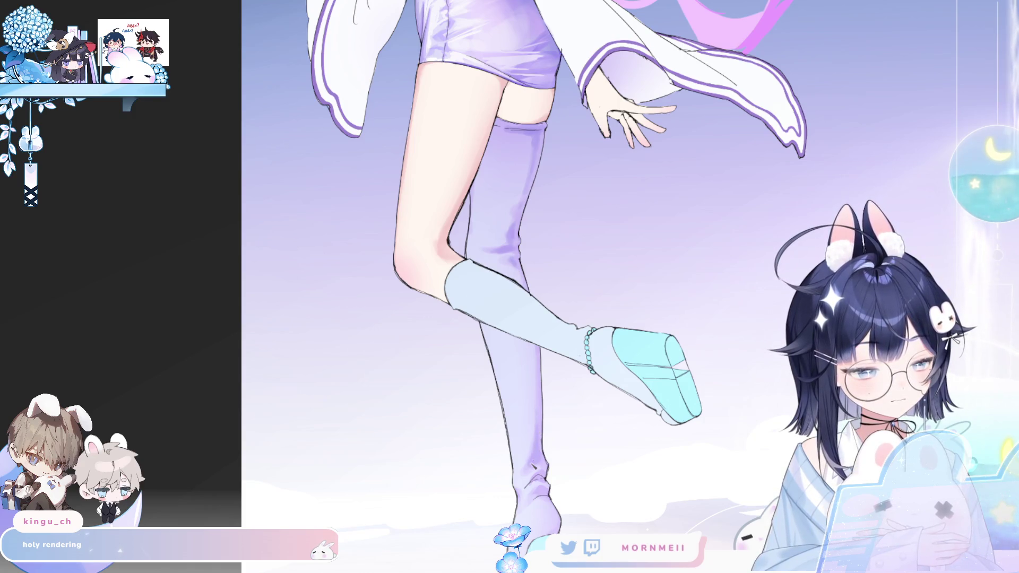
key(h)
key(ctrl+minus)
key(h)
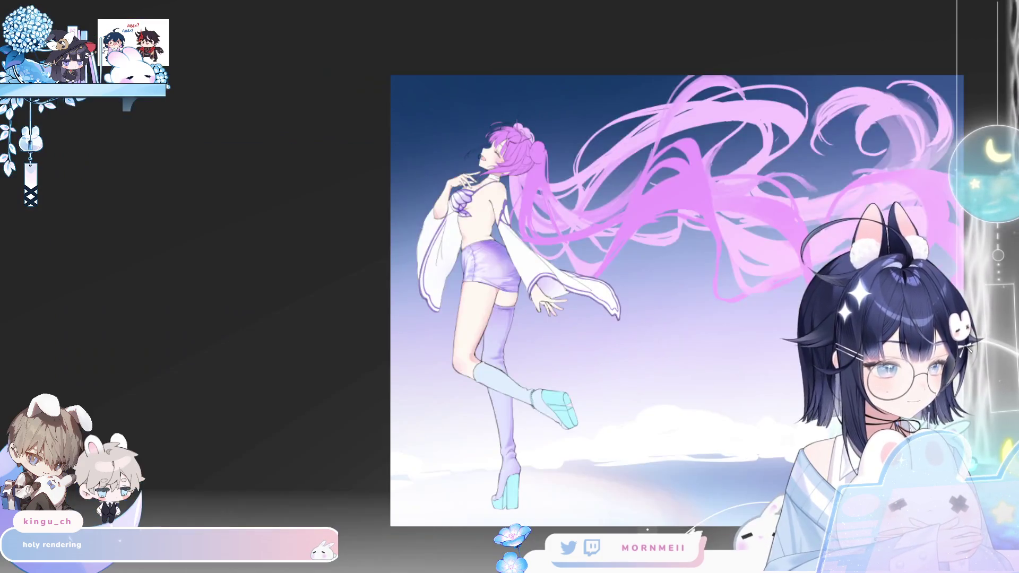
key(h)
click(549, 194)
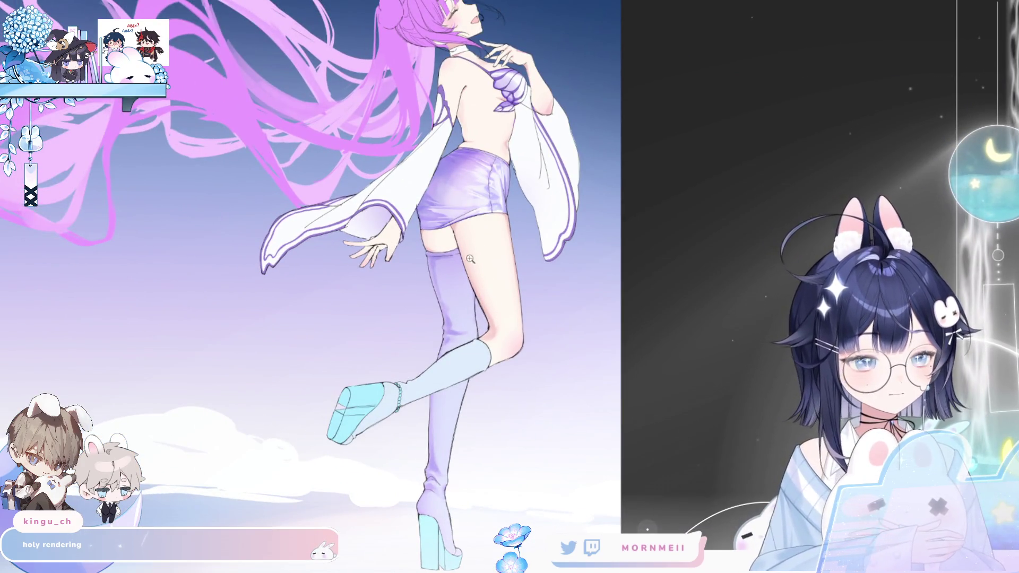
key(h)
key(h)
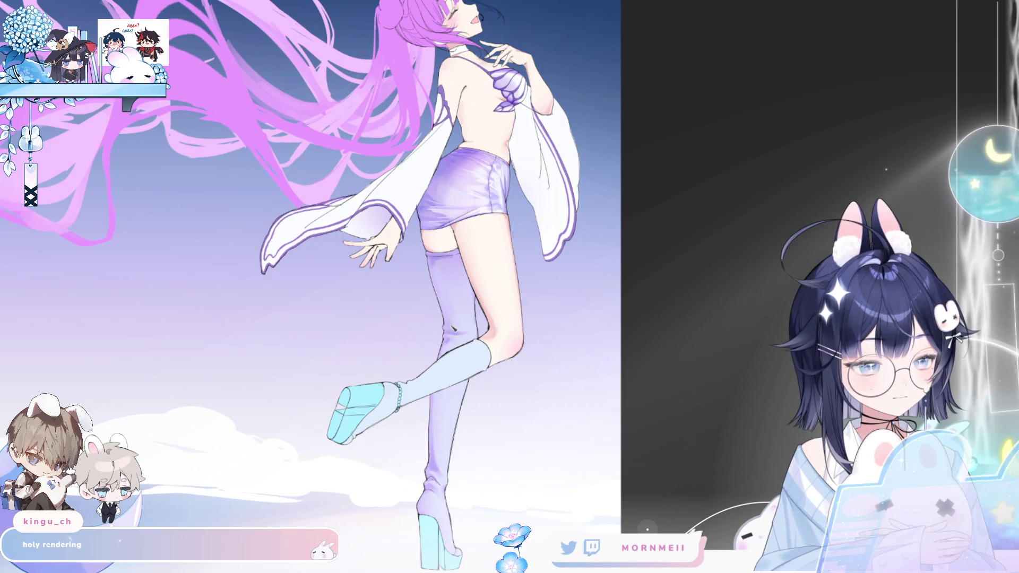
key(h)
key(h)
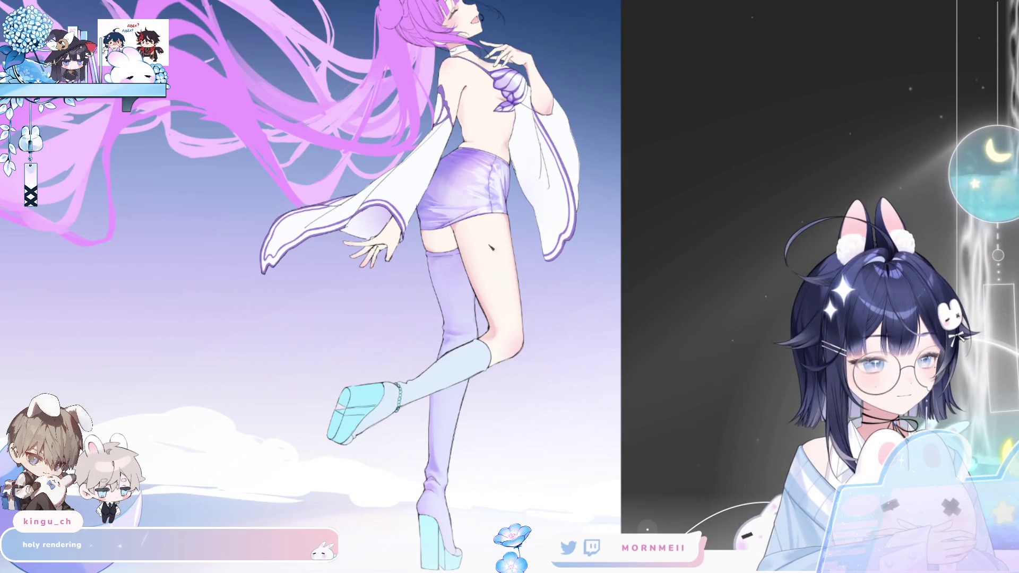
key(ctrl+0)
Zoom in on the legs and raised foot, settling on a close-up of the stockings
key(h)
key(h)
click(612, 314)
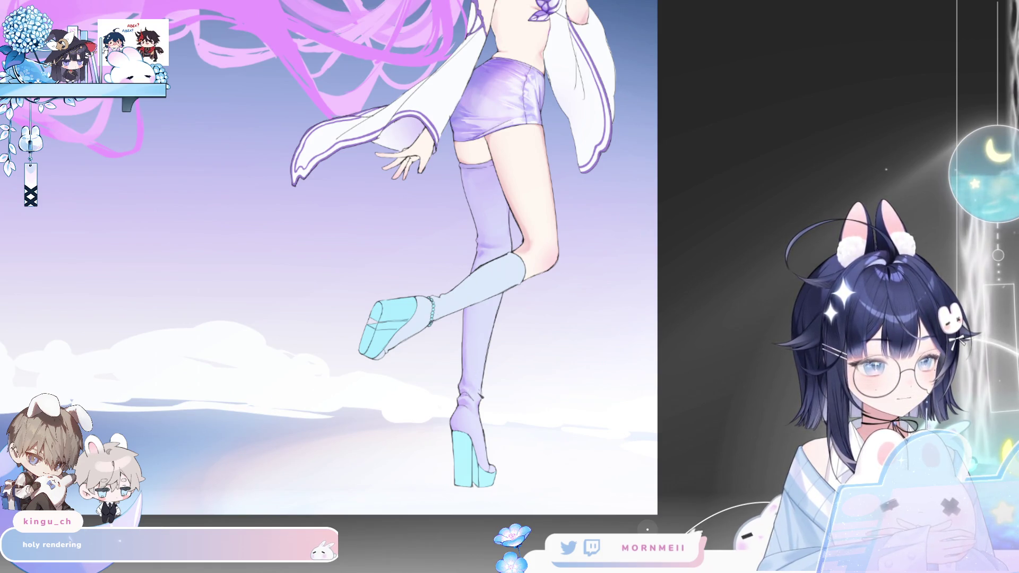
key(ctrl+0)
key(h)
key(h)
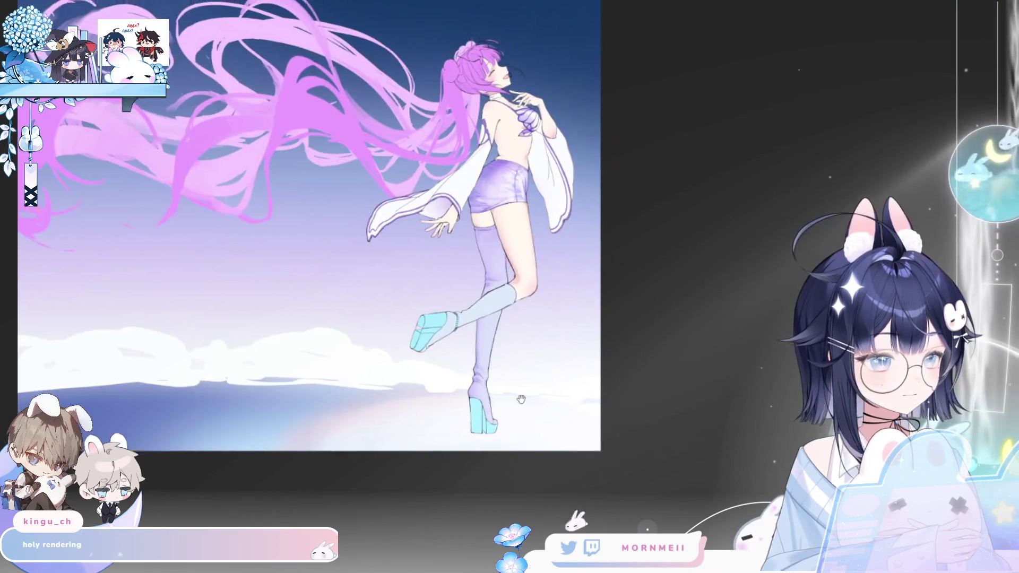
click(457, 309)
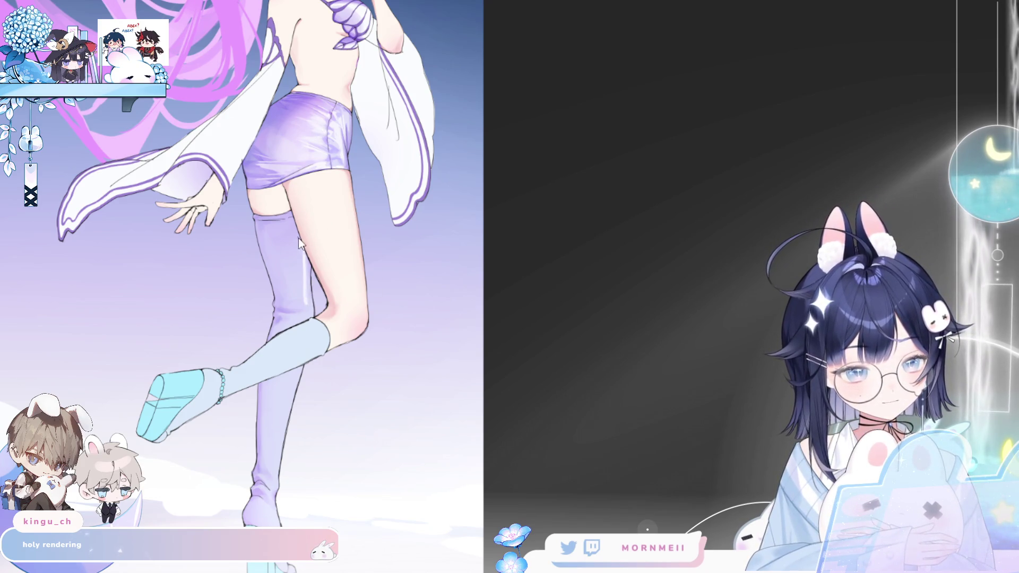
Stroke a light highlight down the back of the purple stocking, undoing the redrawn lower stroke
drag(295, 222, 308, 322)
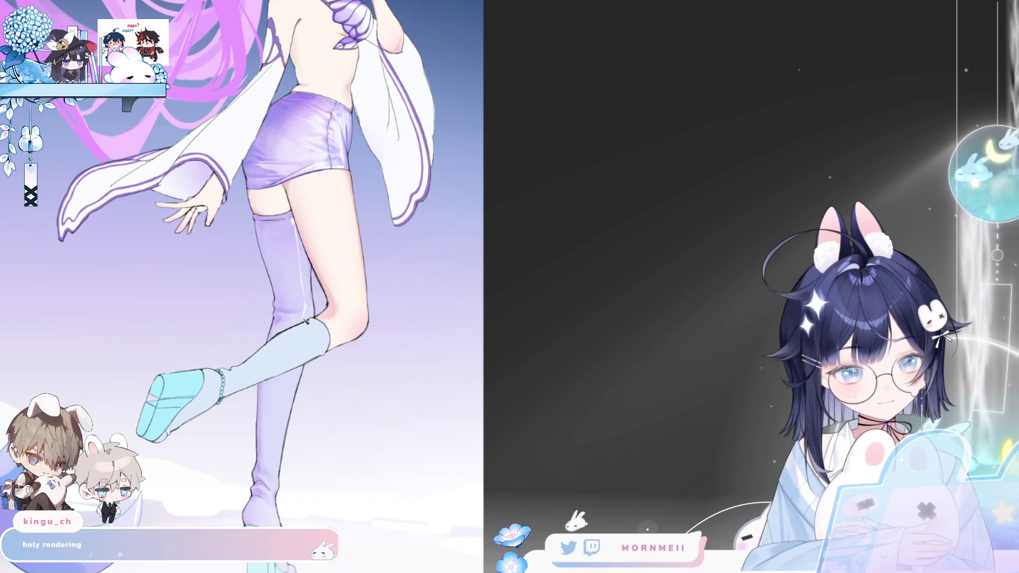
mouse_move(291, 371)
mouse_down()
mouse_move(276, 472)
mouse_move(279, 461)
mouse_up()
key(ctrl+z)
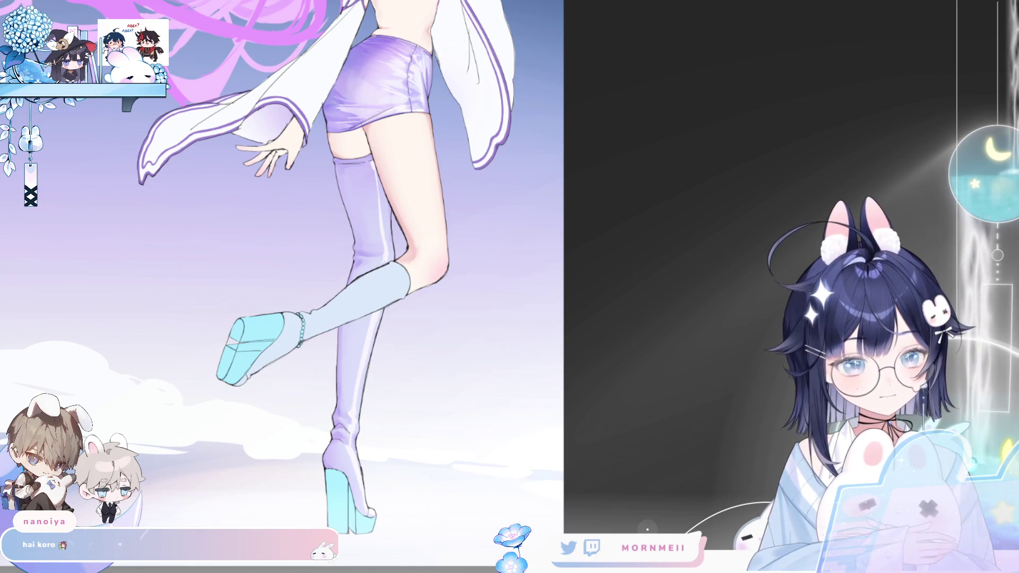
drag(448, 277, 458, 281)
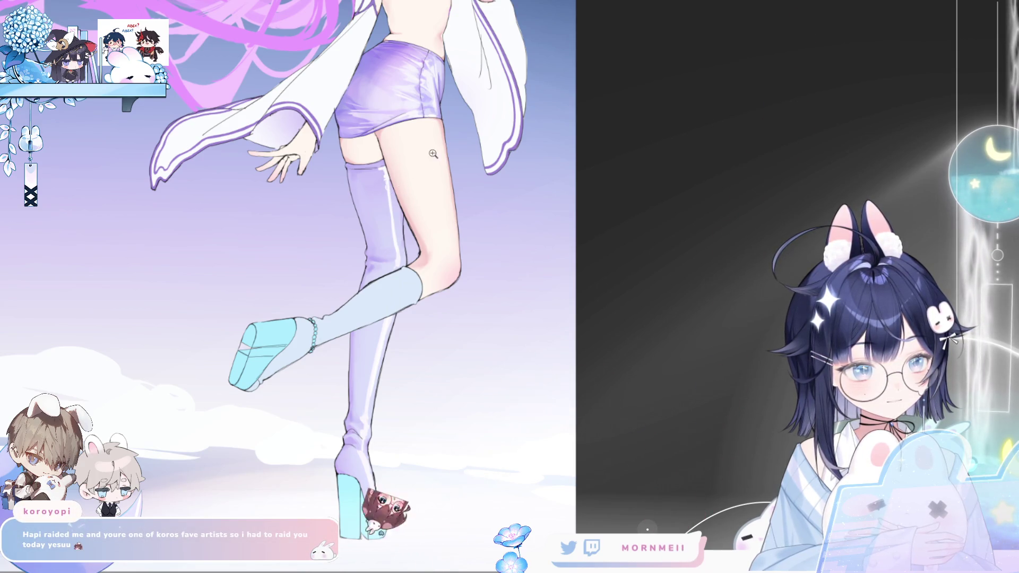
scroll(381, 417, down, 2)
scroll(596, 305, down, 2)
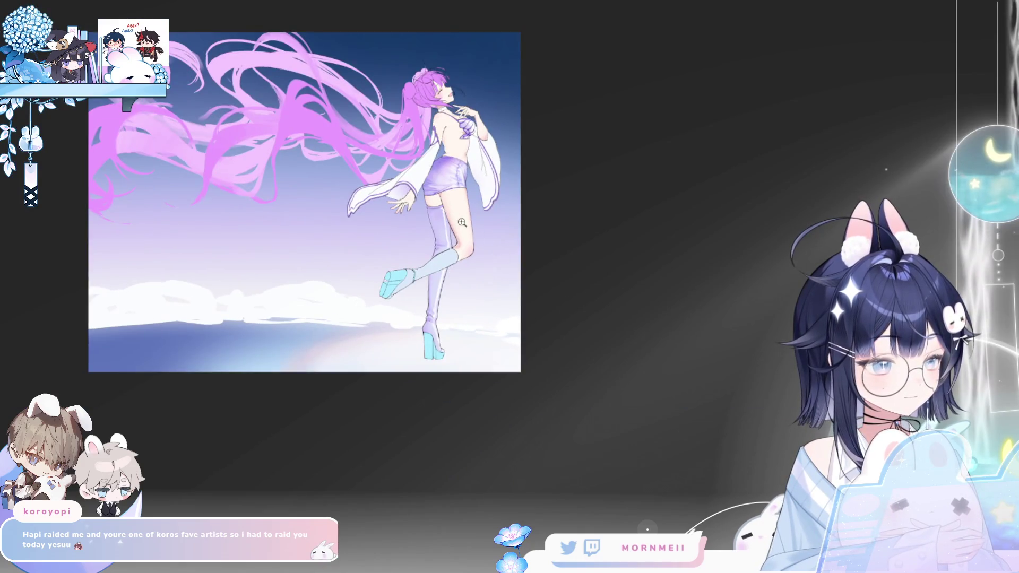
scroll(460, 224, up, 2)
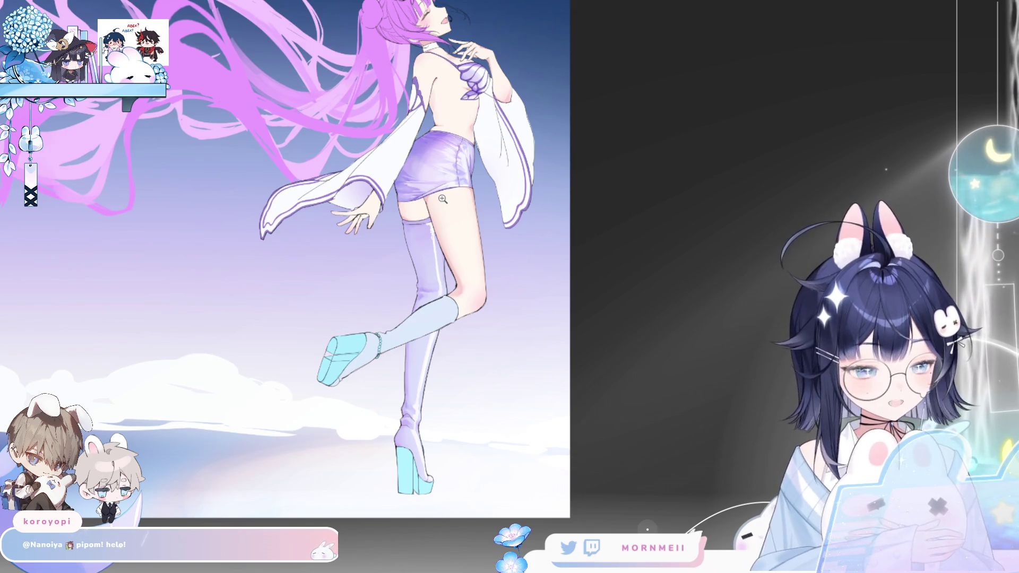
click(408, 208)
key(h)
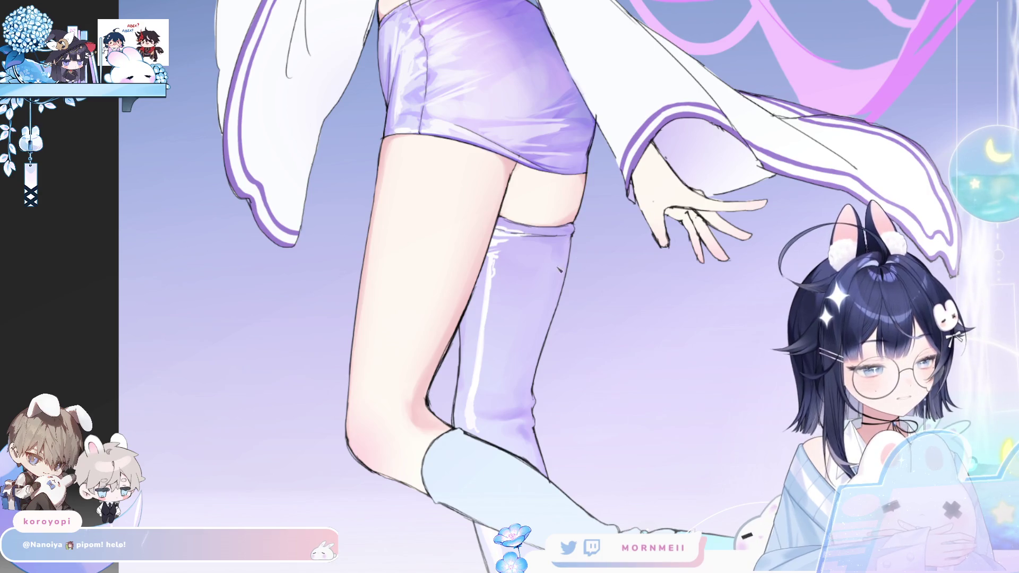
key(ctrl+minus)
key(h)
click(529, 280)
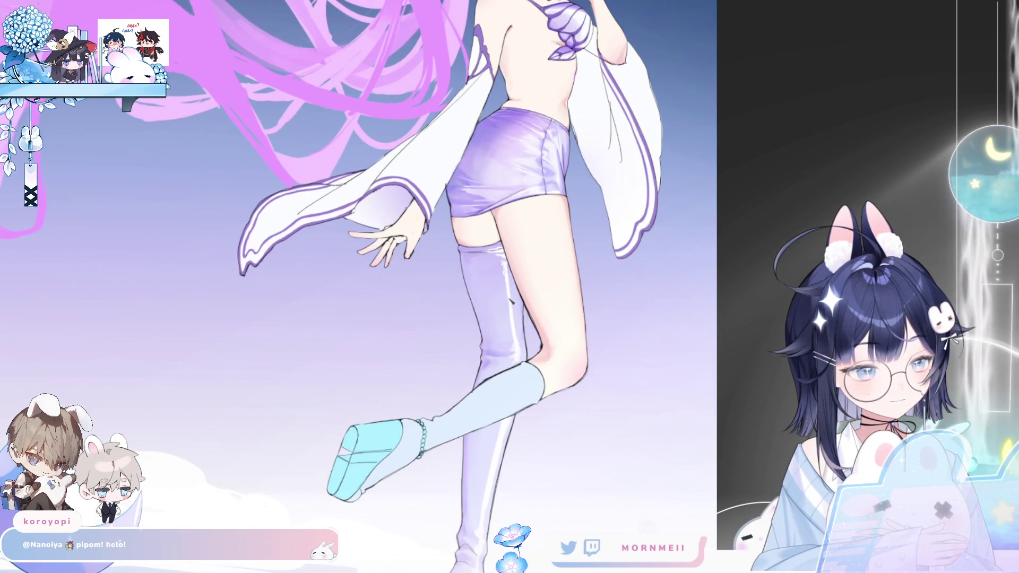
key(ctrl+0)
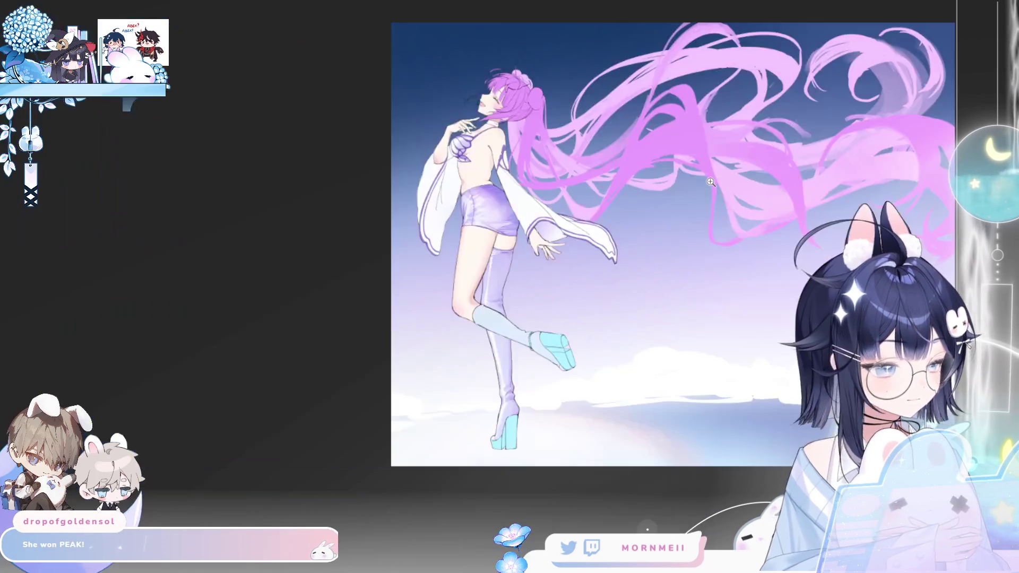
key(h)
drag(584, 263, 456, 268)
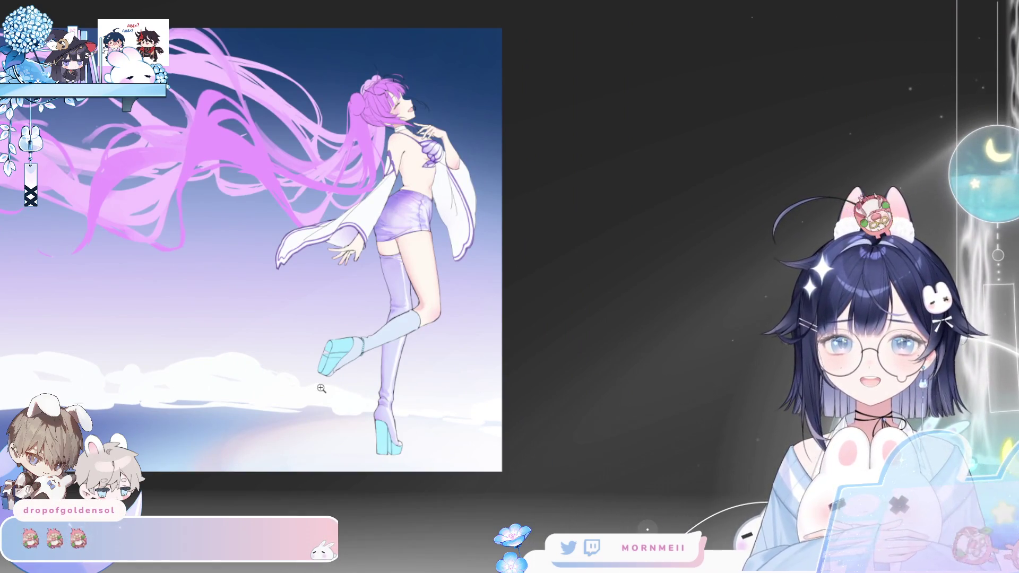
click(398, 216)
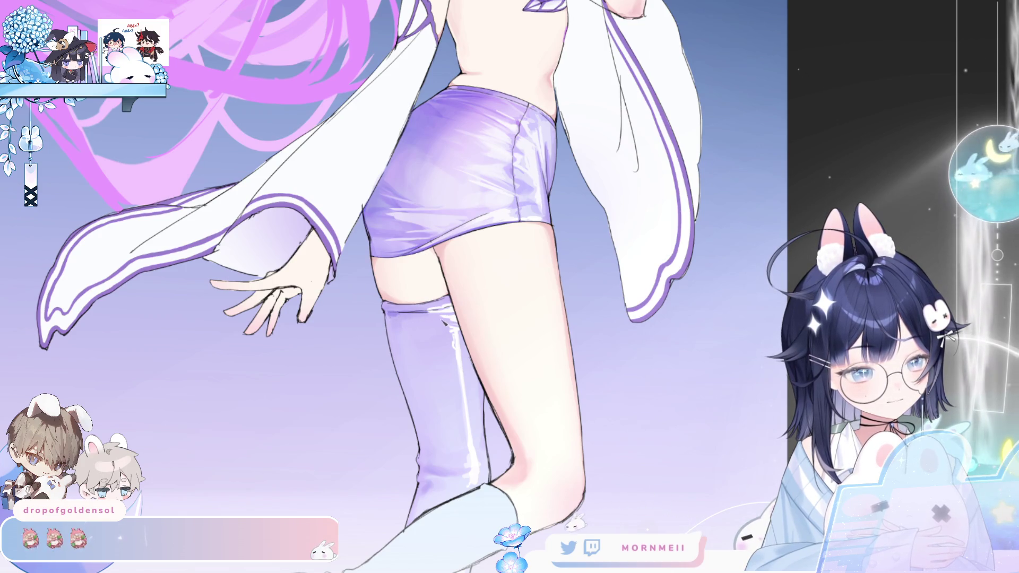
Draw a dark outline line down the purple stocking in the mirrored view
key(h)
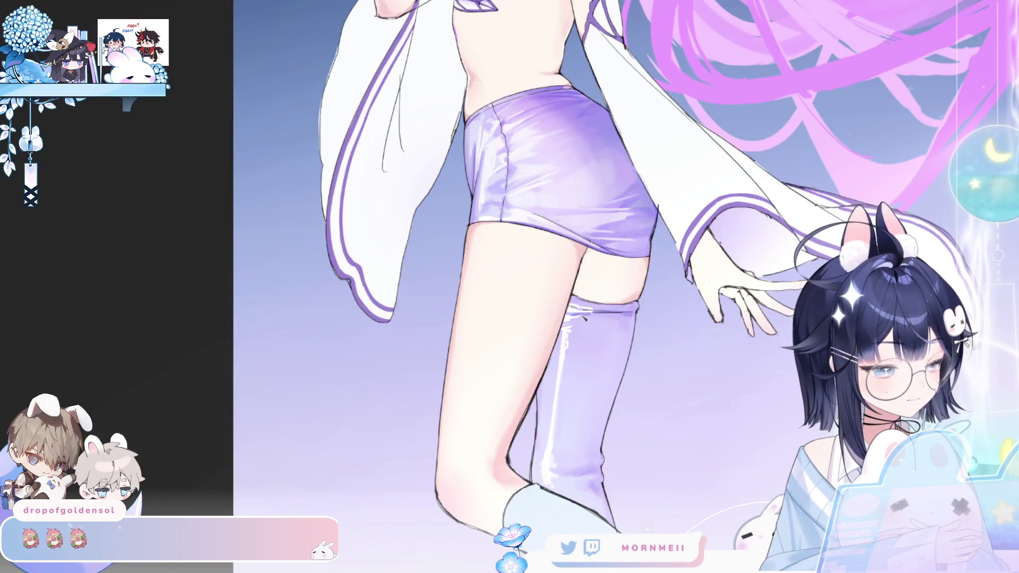
drag(564, 393, 551, 464)
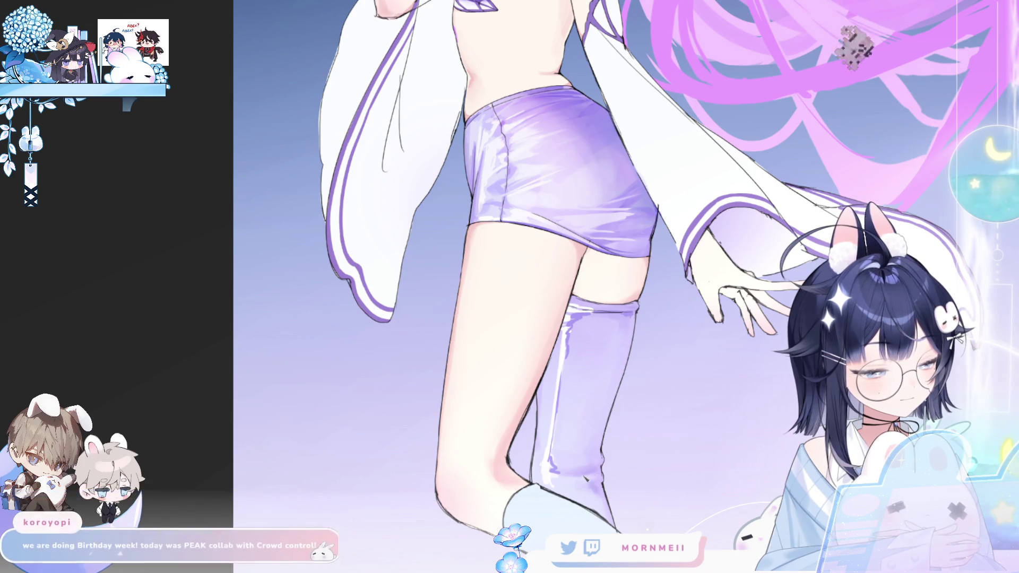
scroll(624, 411, down, 4)
key(h)
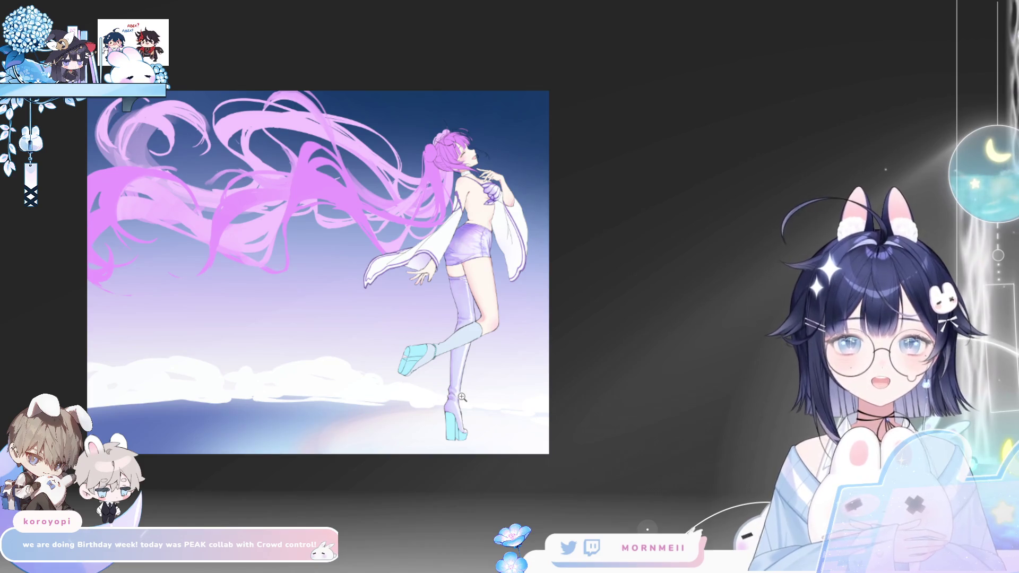
Zoom in on the standing boot heel, thigh, shorts and lower leg to inspect the line
click(461, 397)
click(454, 419)
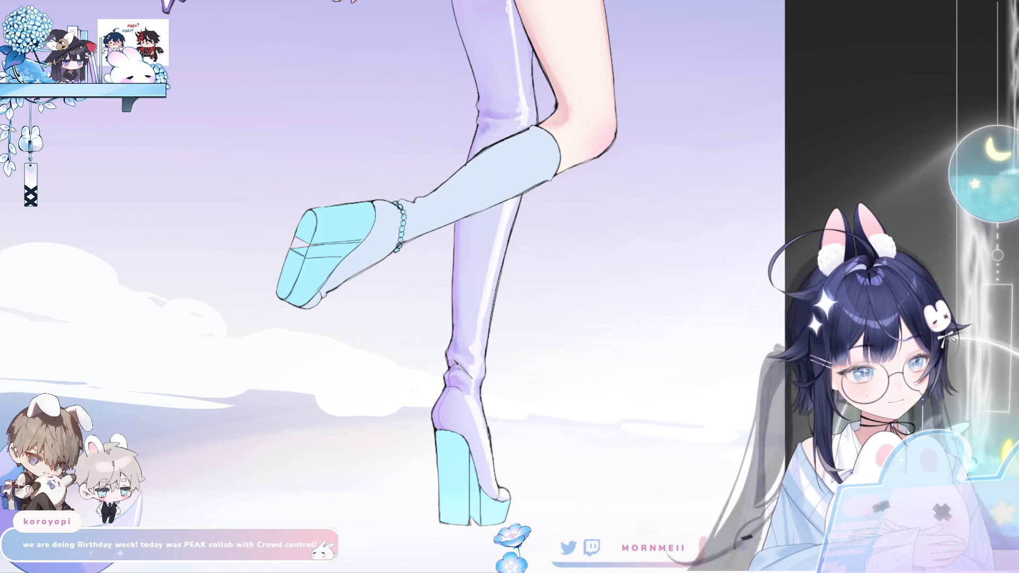
key(h)
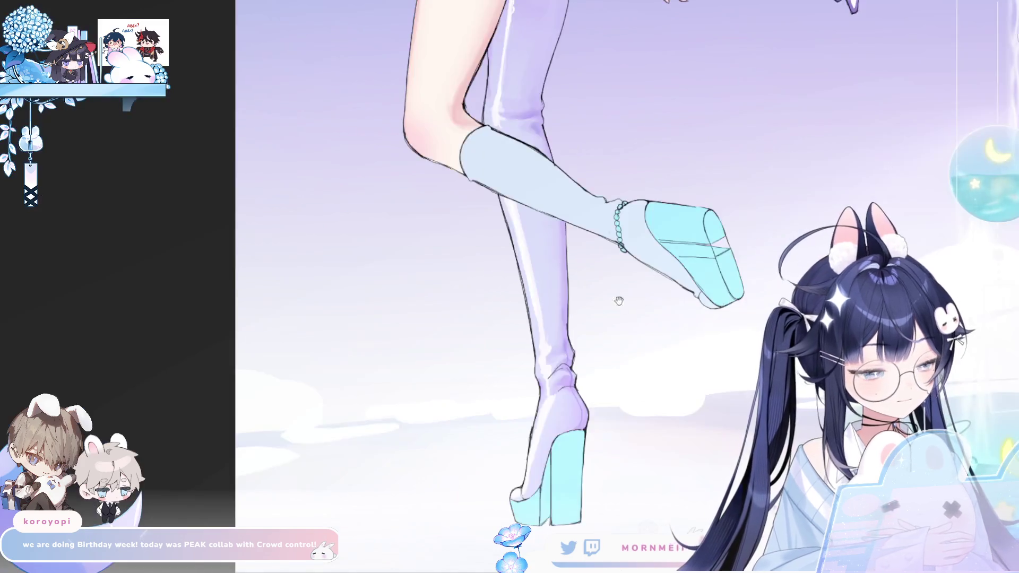
key(ctrl+minus)
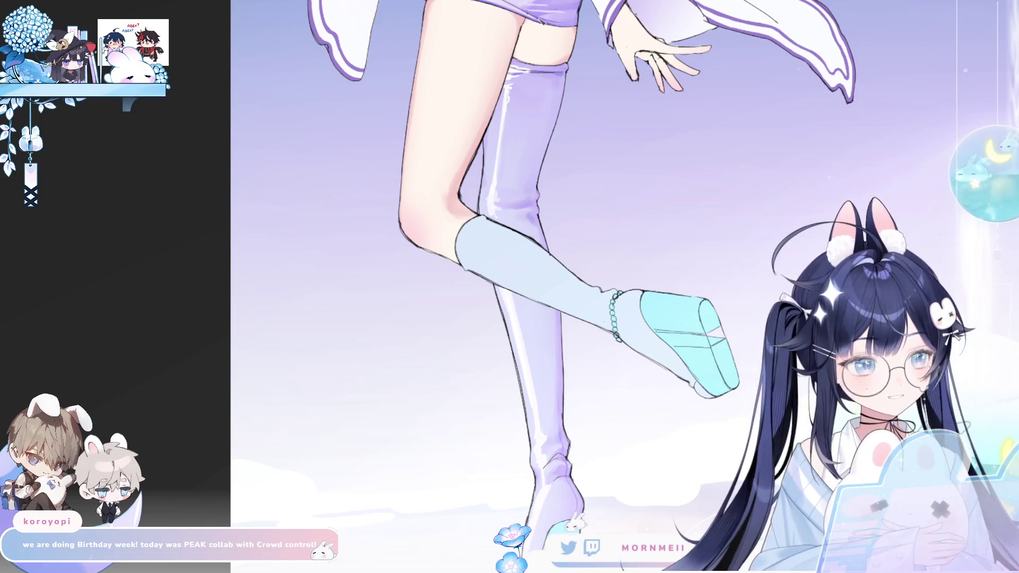
click(363, 173)
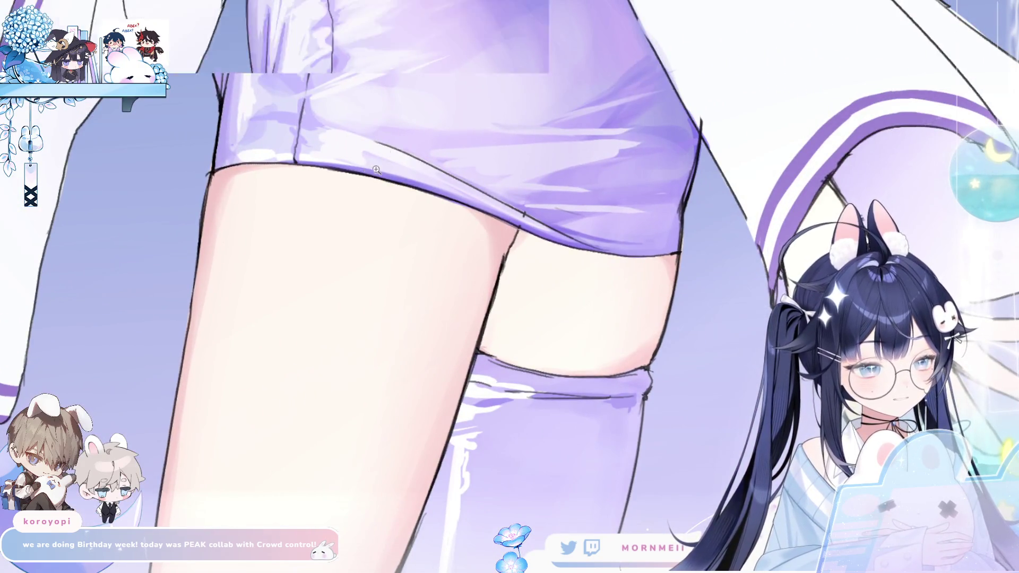
alt+click(386, 160)
click(454, 44)
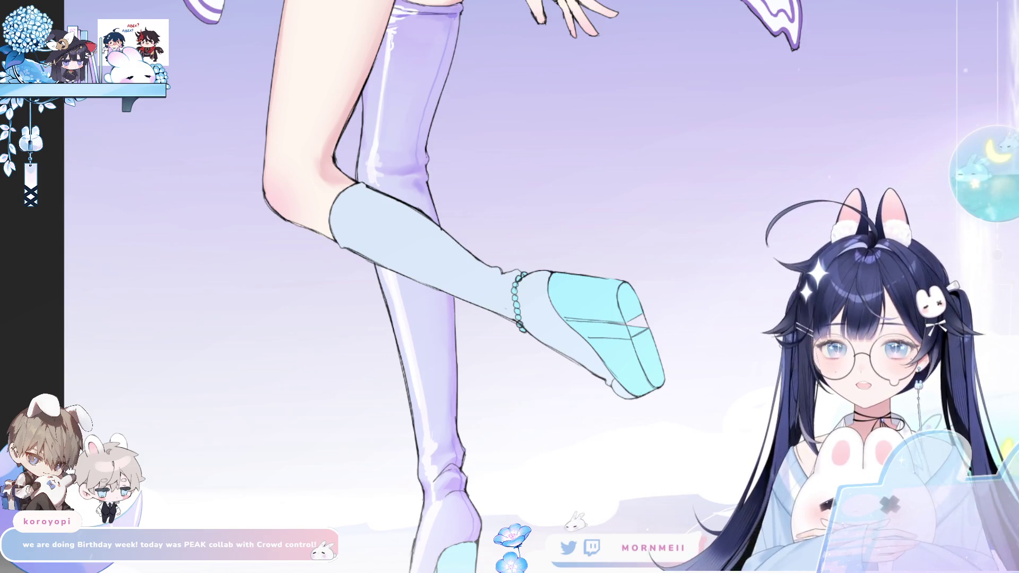
click(458, 19)
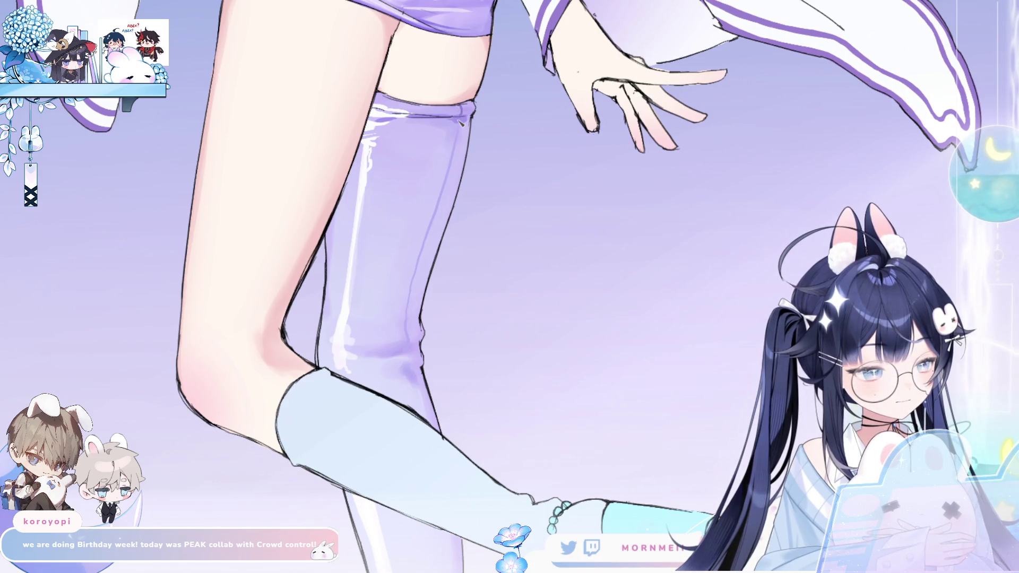
Mirror-check the legs, pan down to the shoe and standing boot, then fit the whole drawing
key(h)
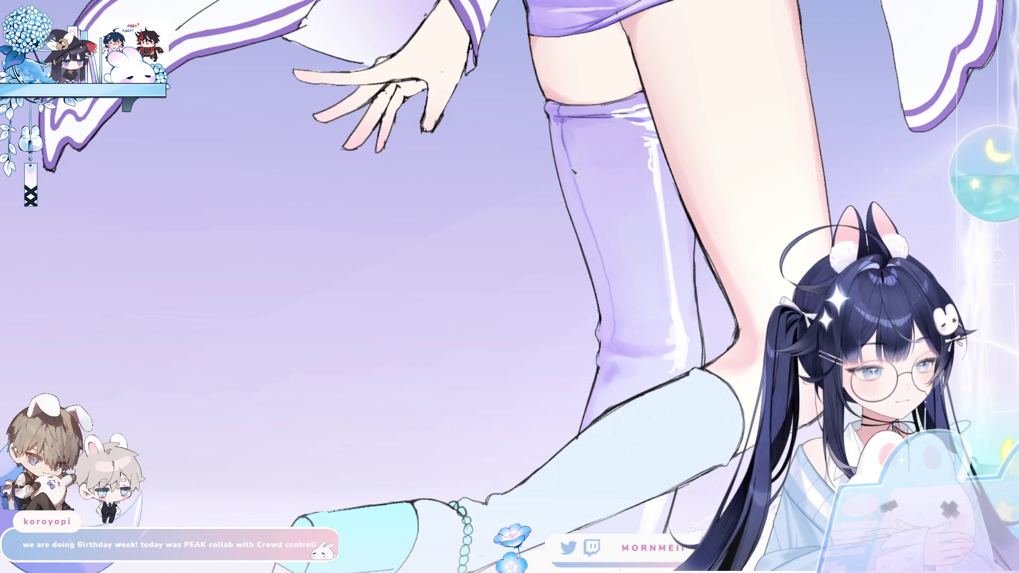
key(h)
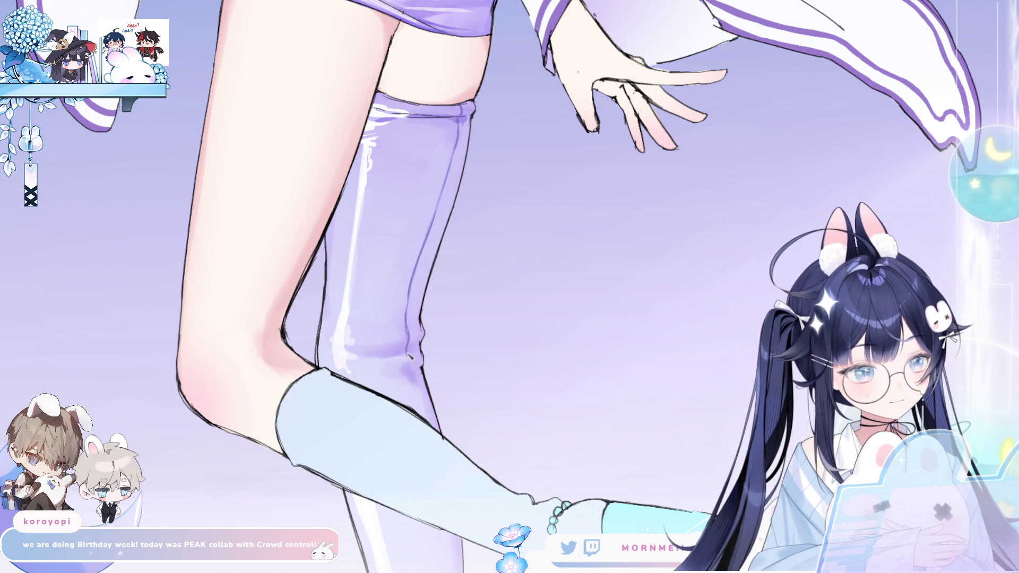
key(h)
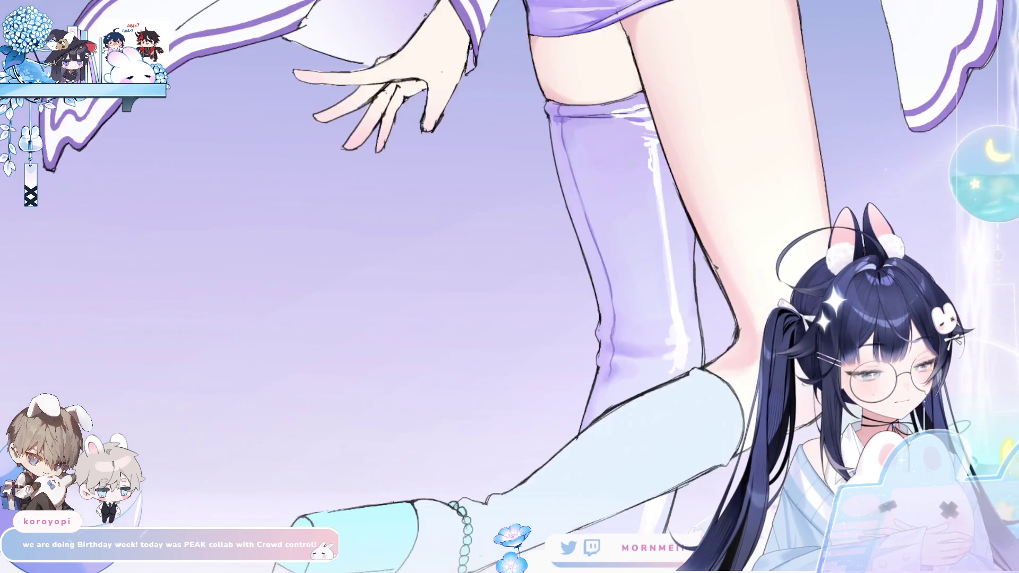
scroll(635, 247, up, 3)
drag(635, 247, 626, 151)
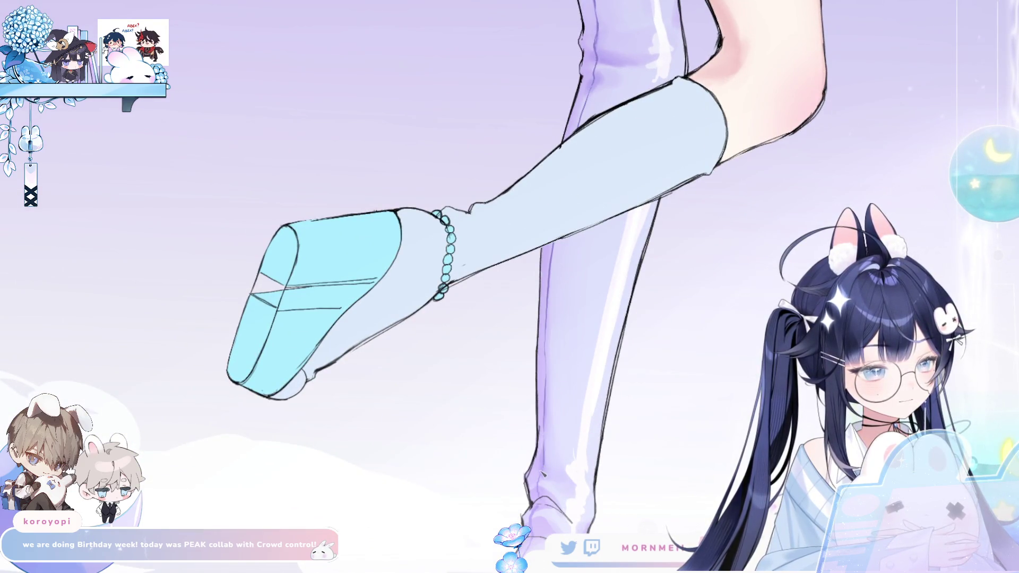
drag(540, 496, 528, 378)
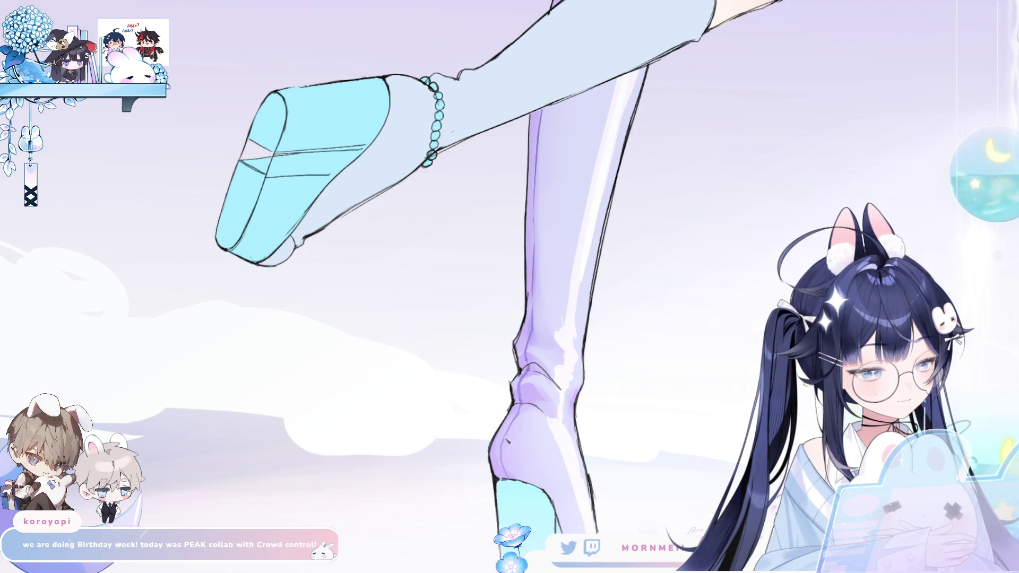
key(ctrl+0)
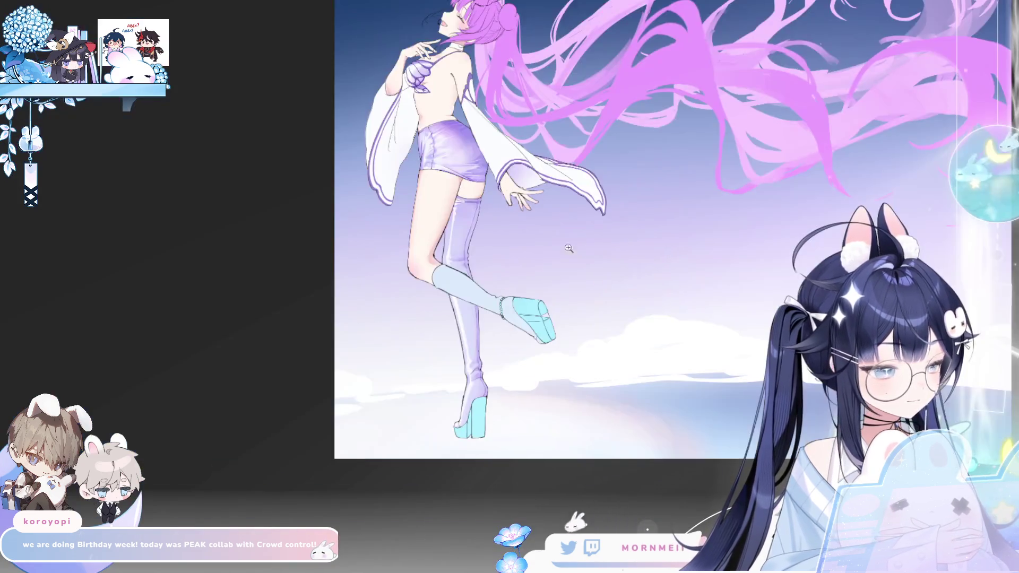
key(ctrl+alt+0)
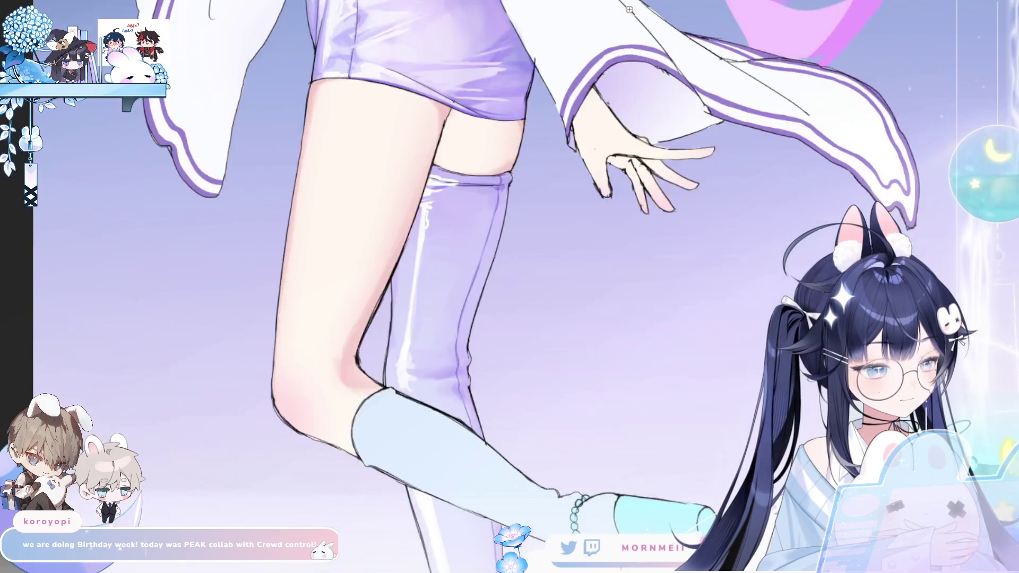
key(ctrl+0)
key(h)
key(h)
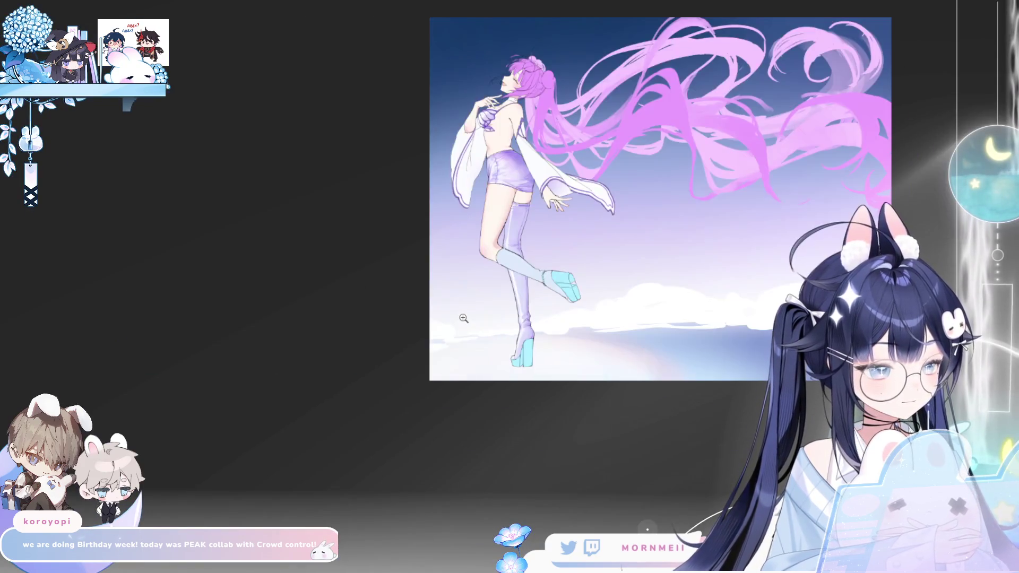
key(ctrl+alt+0)
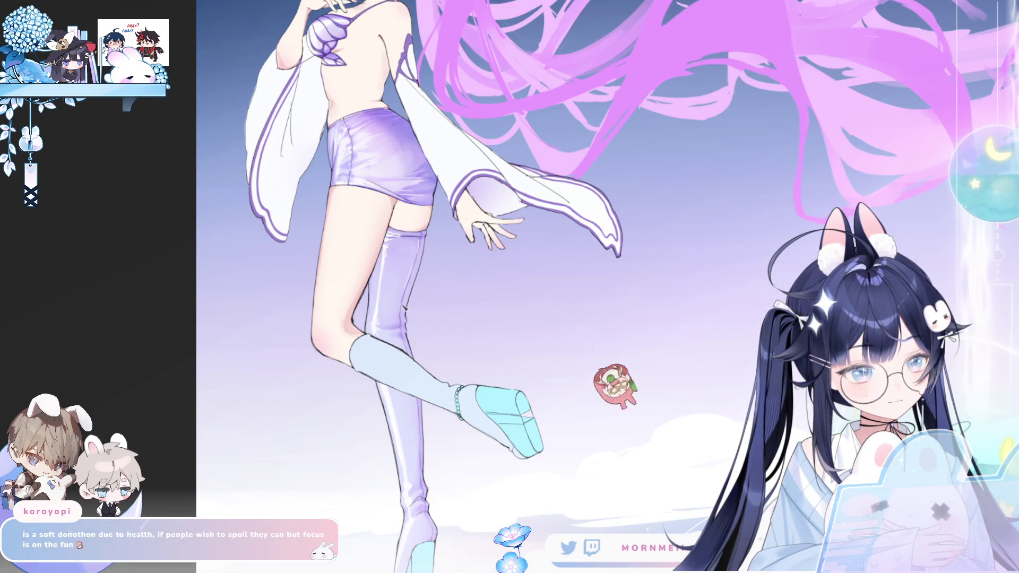
click(405, 292)
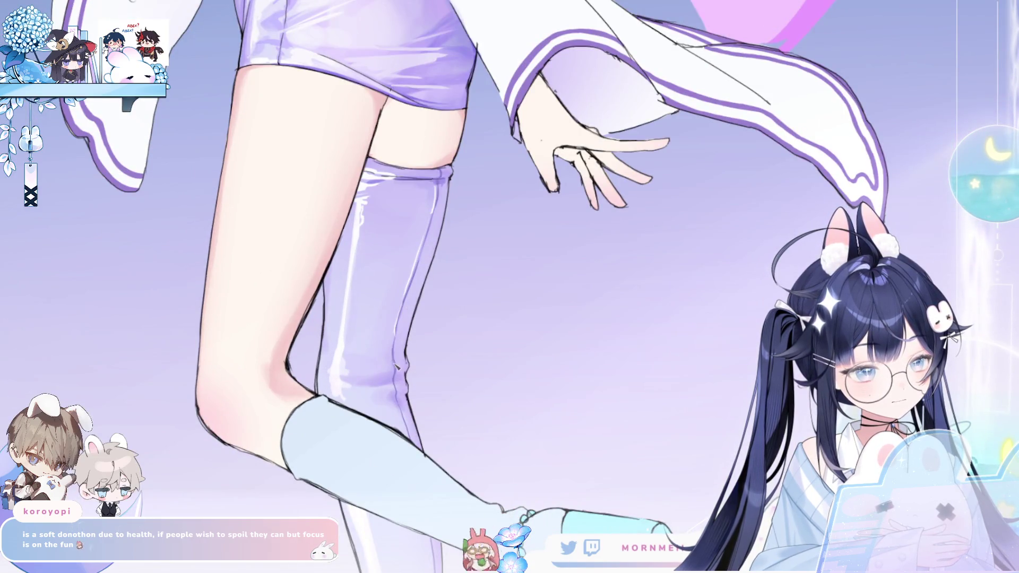
key(h)
key(h)
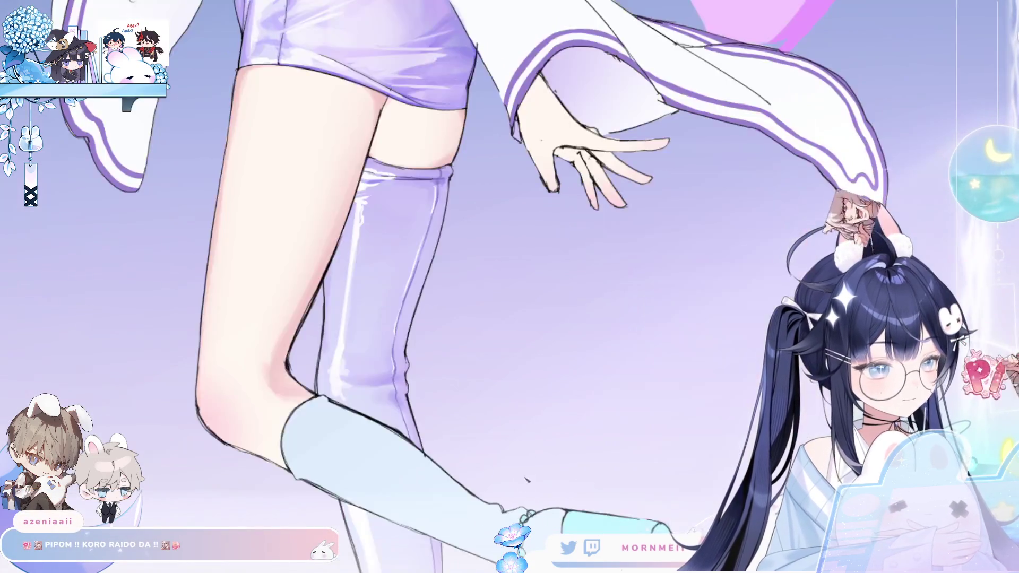
scroll(469, 307, down, 5)
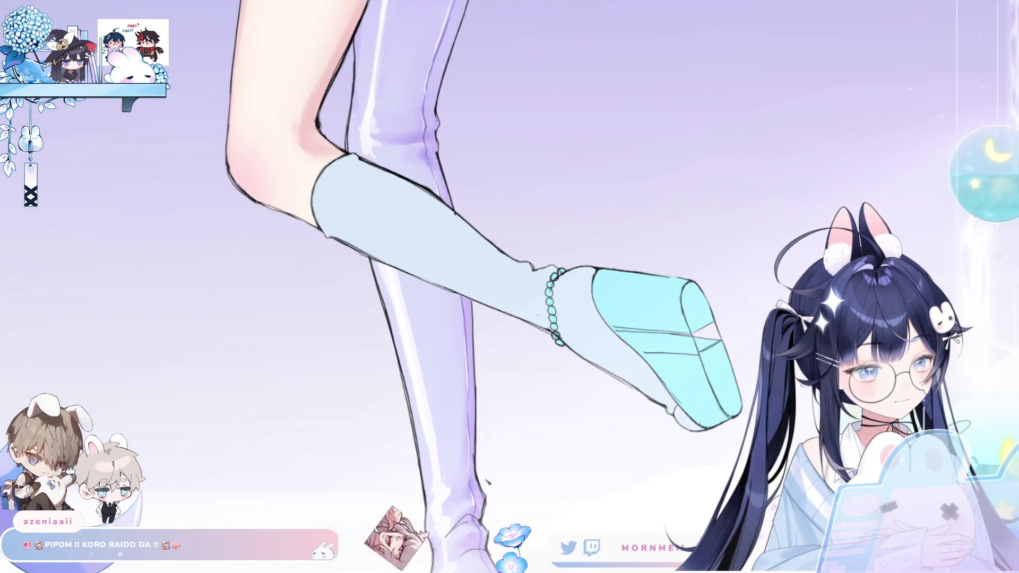
key(h)
key(h)
scroll(482, 404, down, 3)
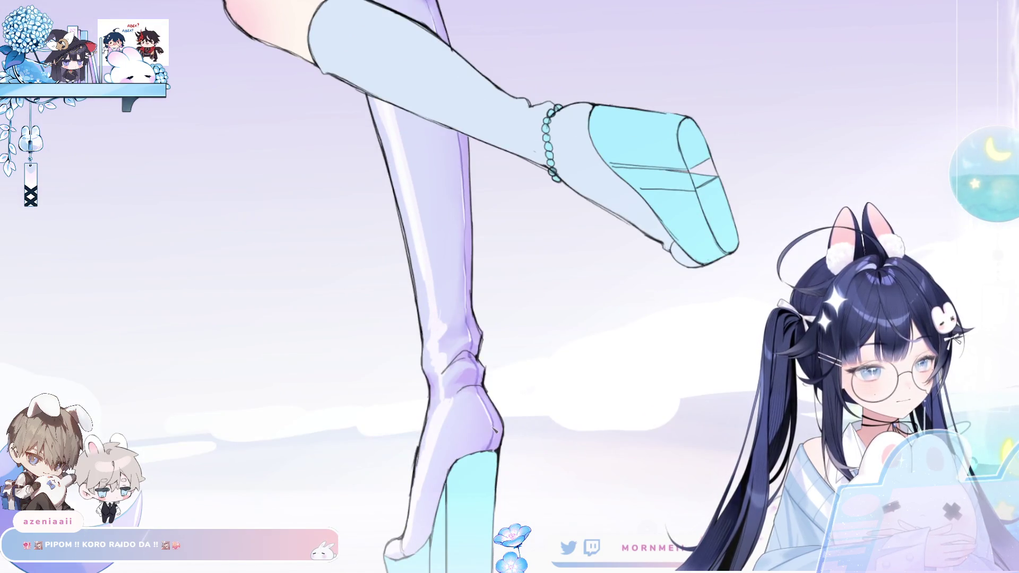
scroll(509, 287, down, 3)
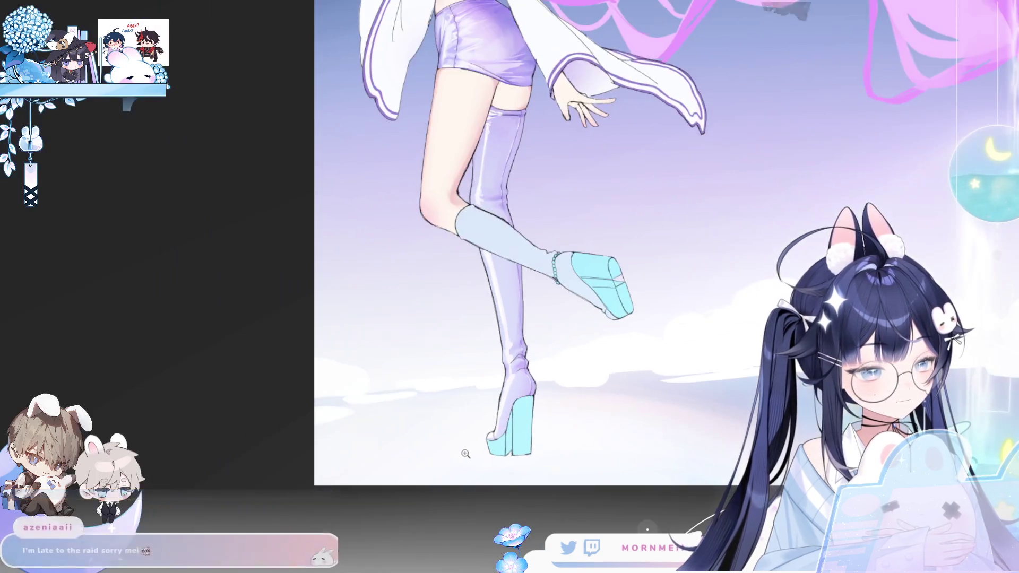
scroll(510, 287, up, 3)
scroll(325, 417, down, 3)
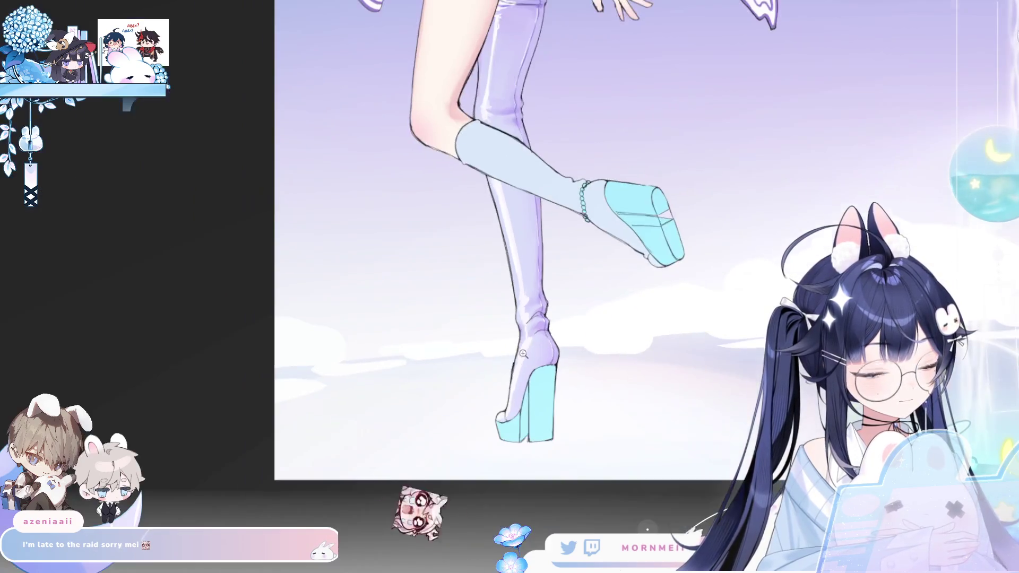
scroll(325, 416, up, 3)
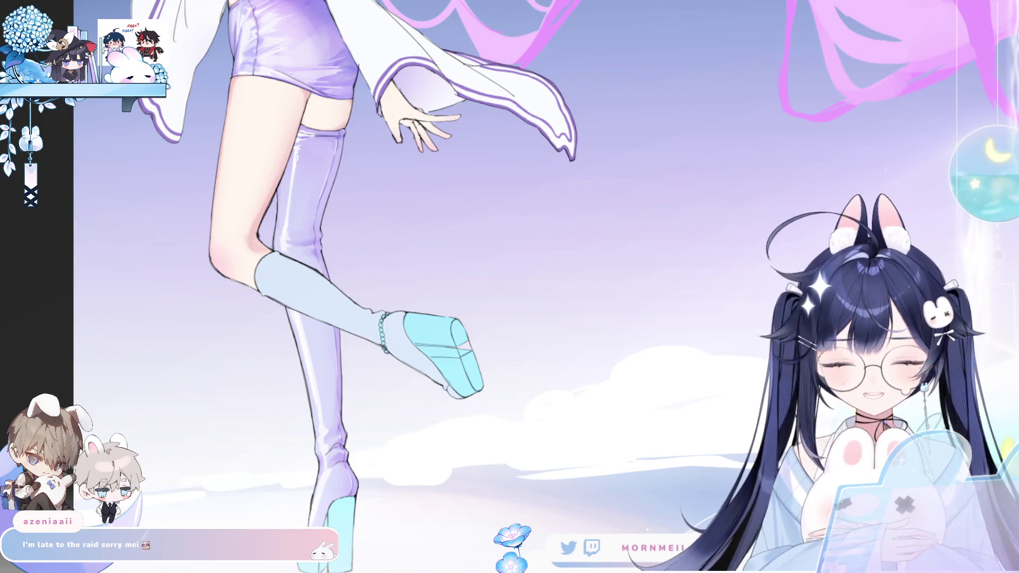
key(h)
key(h)
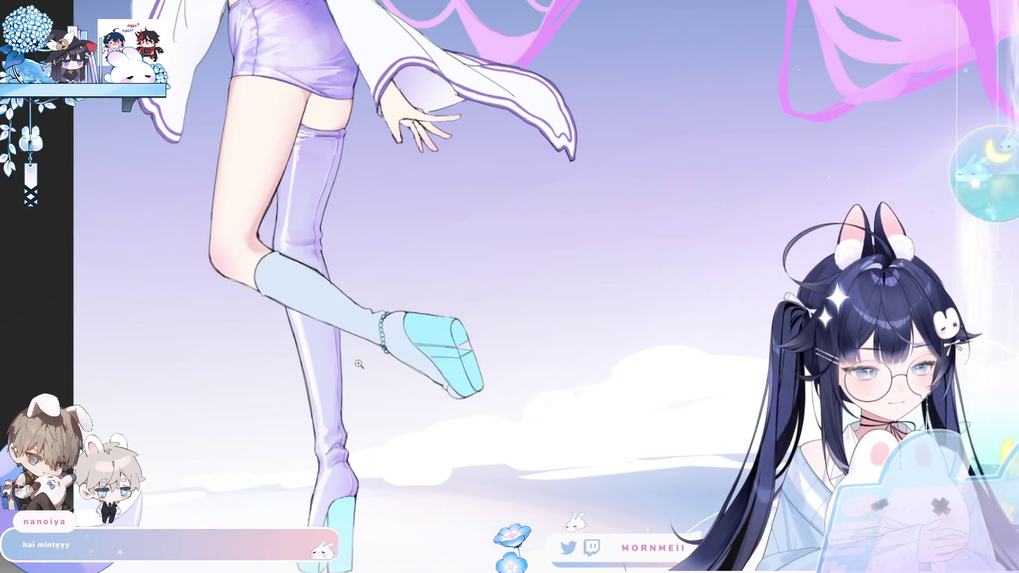
click(325, 447)
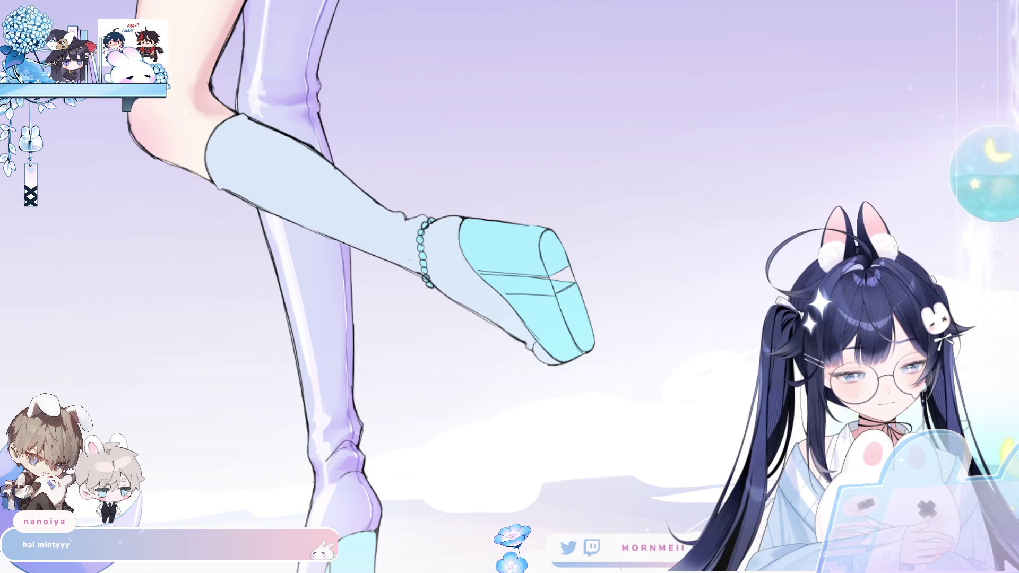
alt+click(519, 234)
alt+click(512, 244)
key(h)
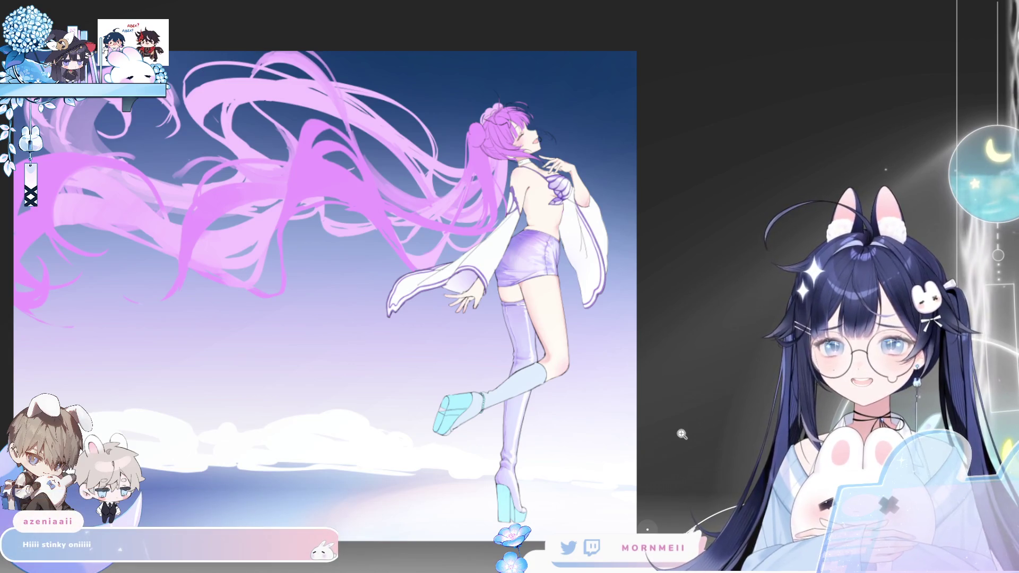
click(529, 316)
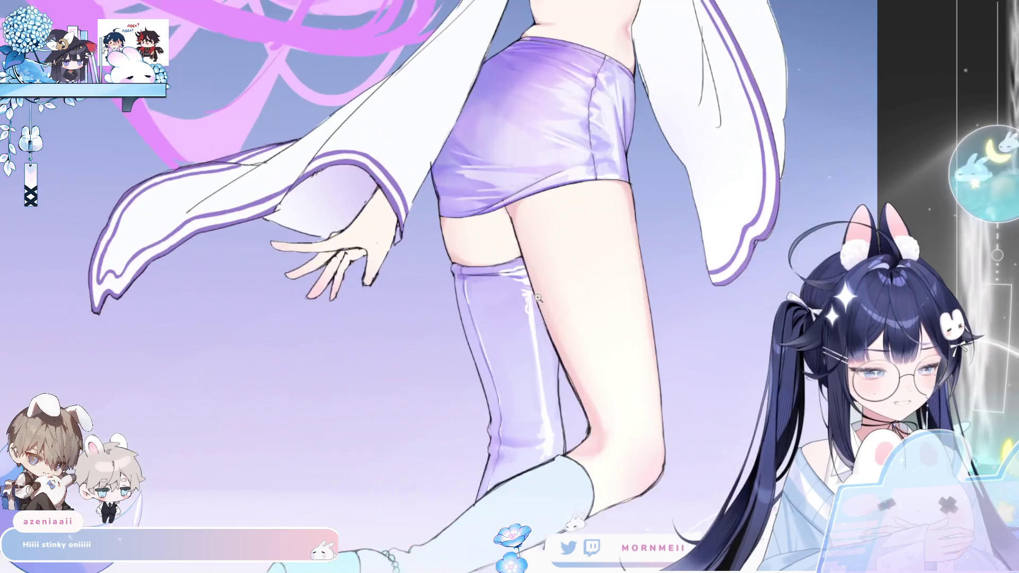
drag(528, 306, 462, 336)
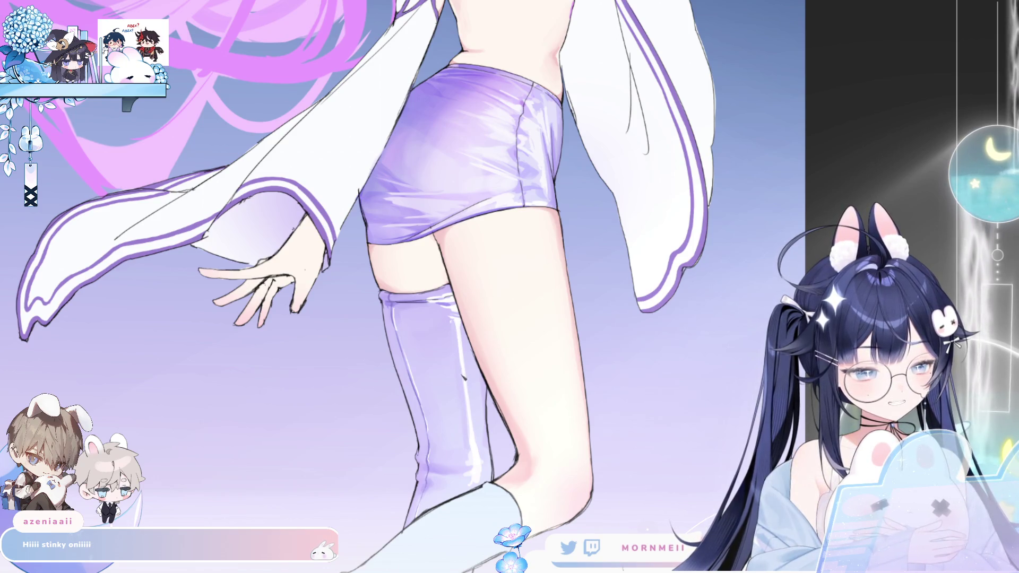
drag(462, 372, 428, 382)
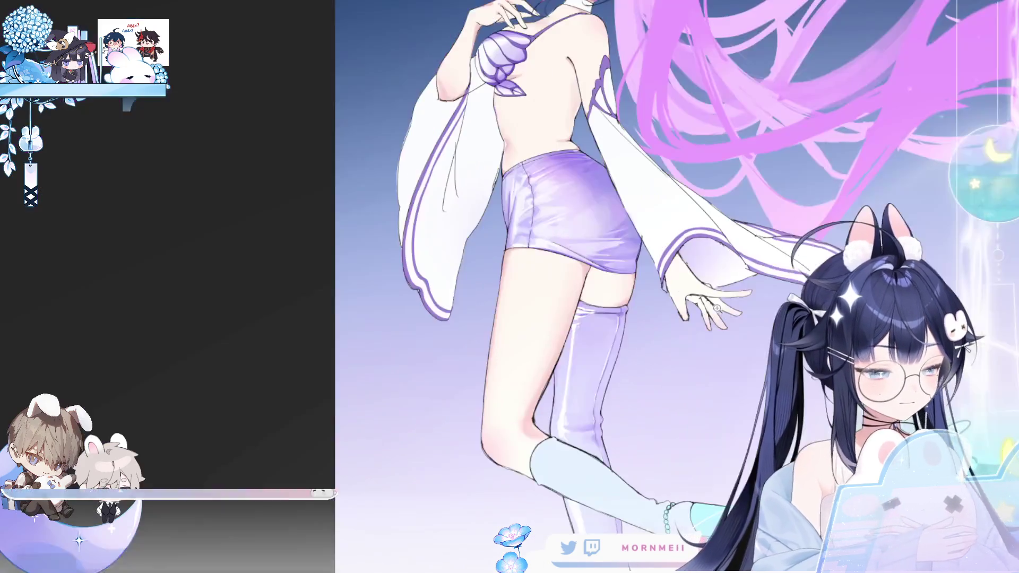
click(531, 388)
alt+click(530, 388)
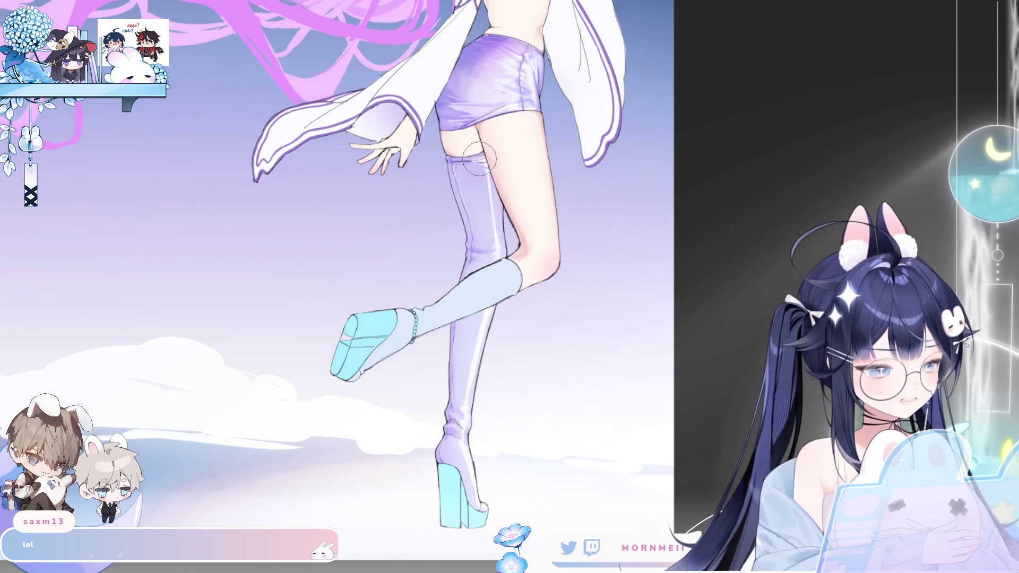
key([)
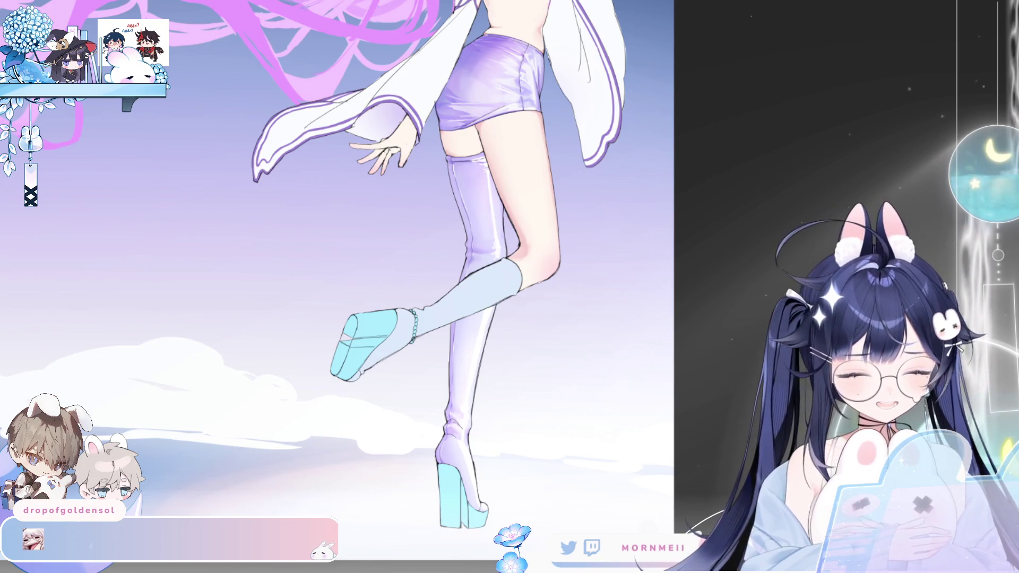
key(h)
key(h)
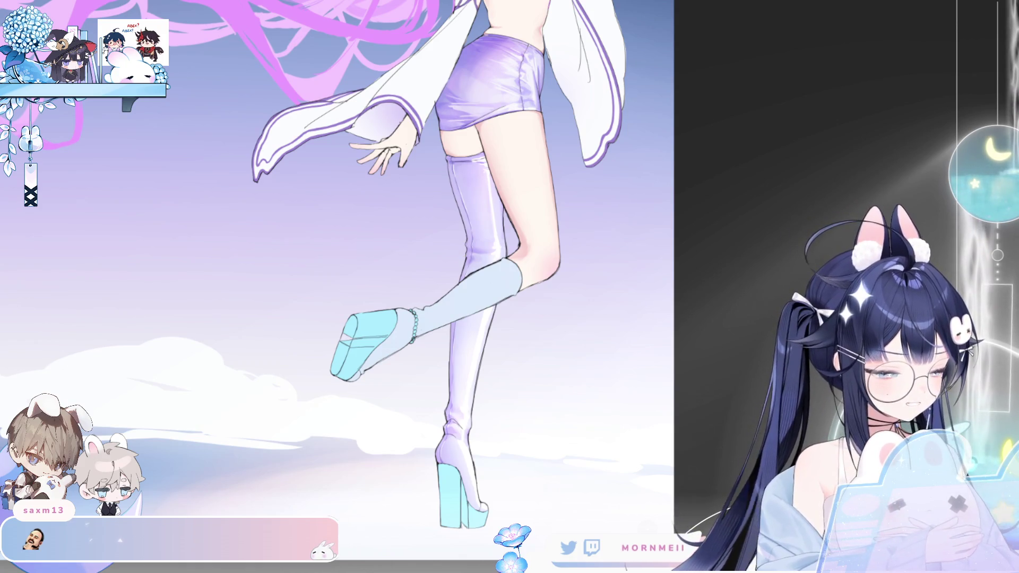
key(h)
key(h)
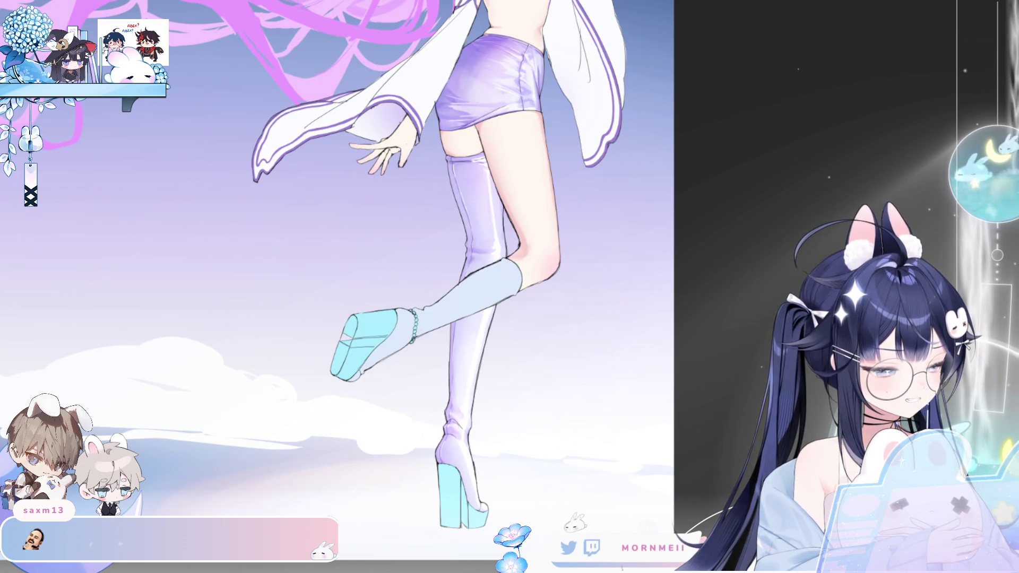
key(ctrl+z)
key(ctrl+y)
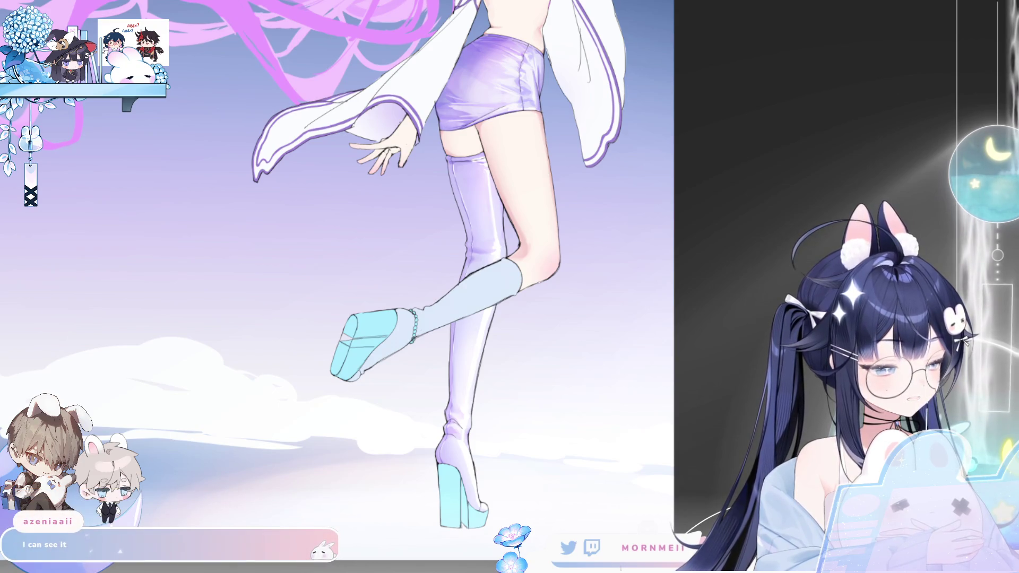
key(h)
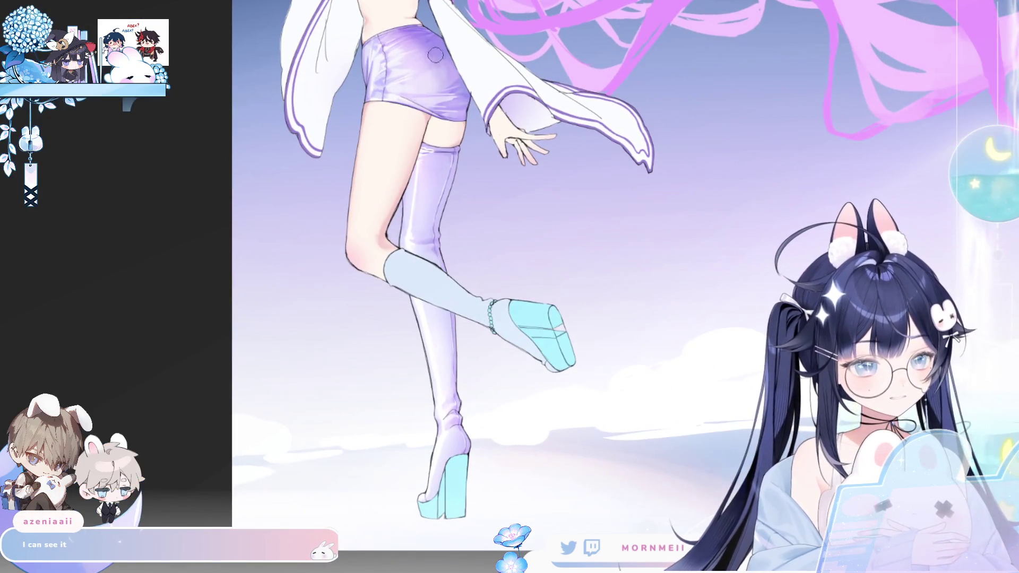
key(bracketright)
key(bracketright)
key(bracketright)
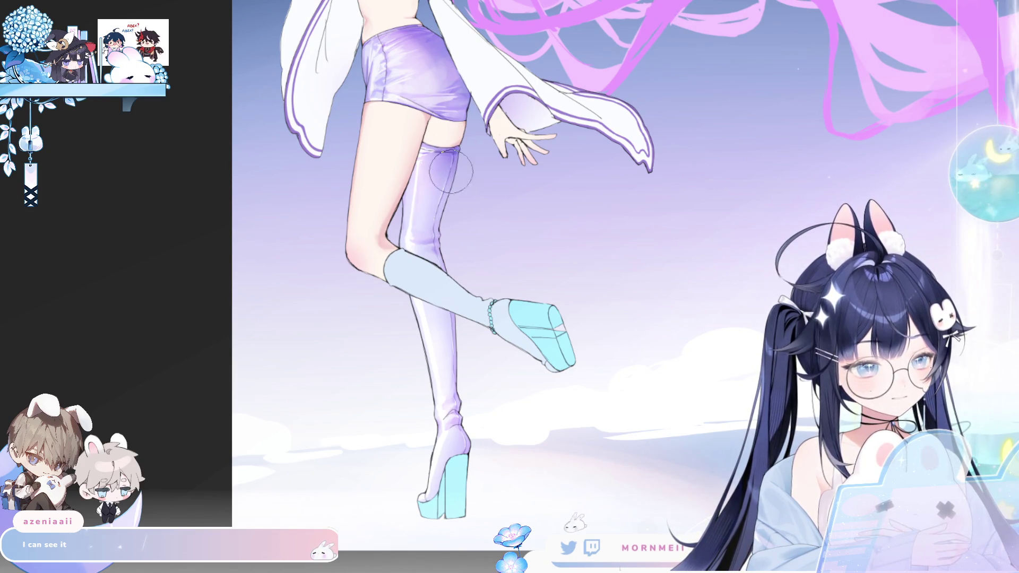
key(bracketleft)
key(bracketleft)
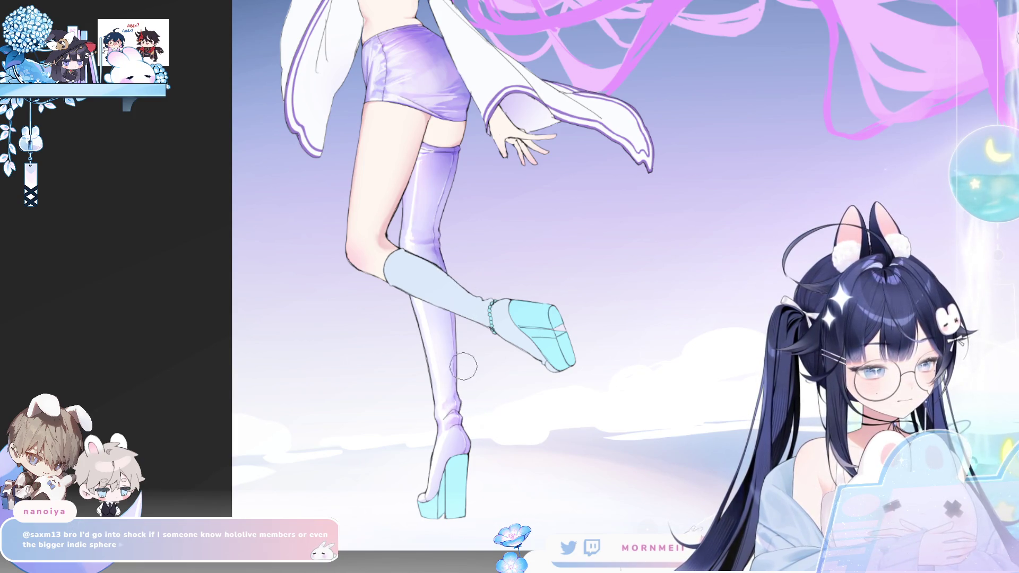
key(m)
key(m)
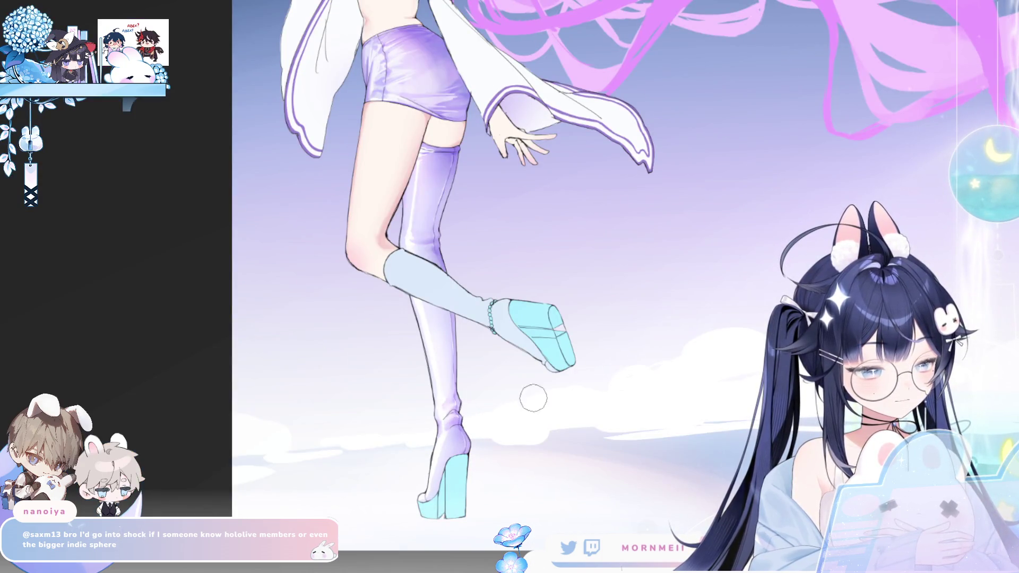
key(2)
key(m)
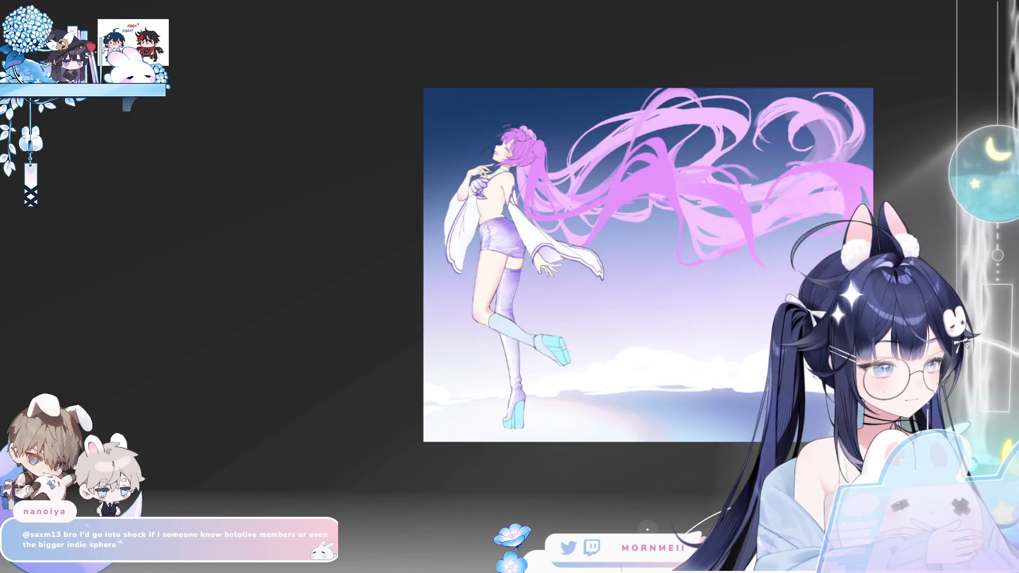
Zoom in on the legs and select a region inside the purple stocking, then clear it
mouse_move(539, 286)
mouse_down()
mouse_move(509, 281)
mouse_move(435, 326)
mouse_up()
click(434, 326)
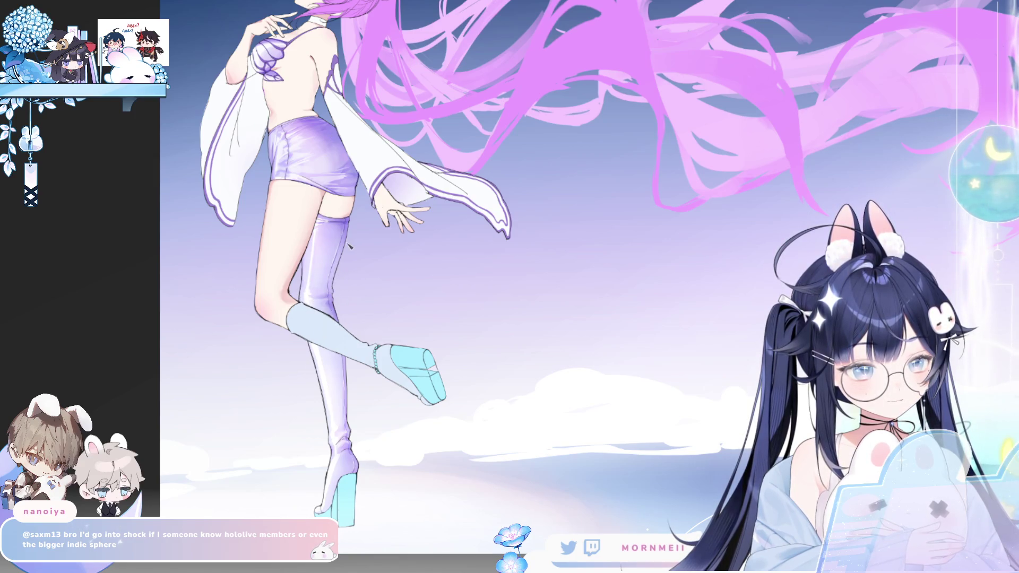
scroll(340, 273, up, 3)
key(h)
drag(764, 235, 493, 219)
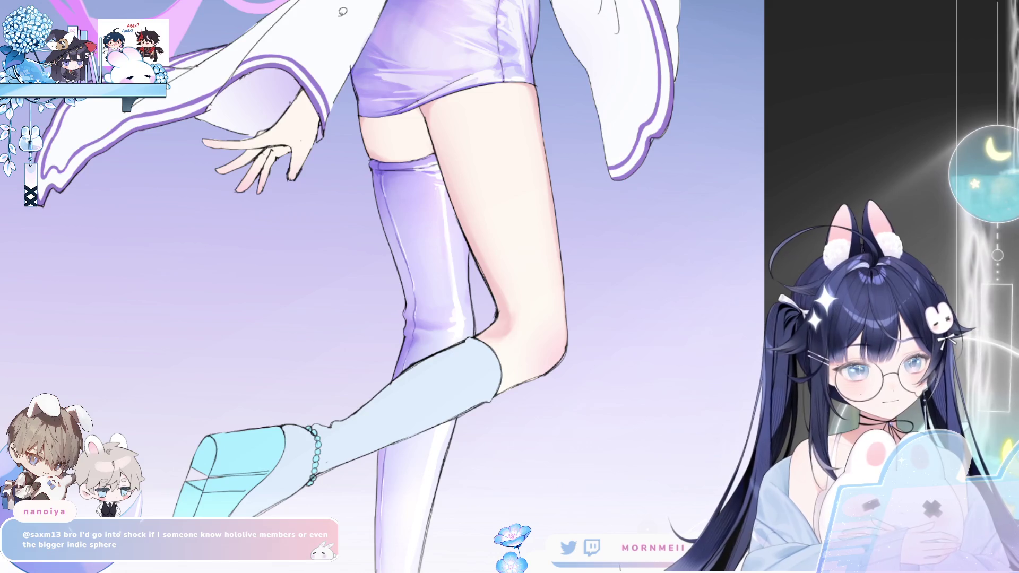
mouse_move(389, 186)
mouse_down()
mouse_move(418, 283)
mouse_move(440, 309)
mouse_move(427, 228)
mouse_move(393, 178)
mouse_up()
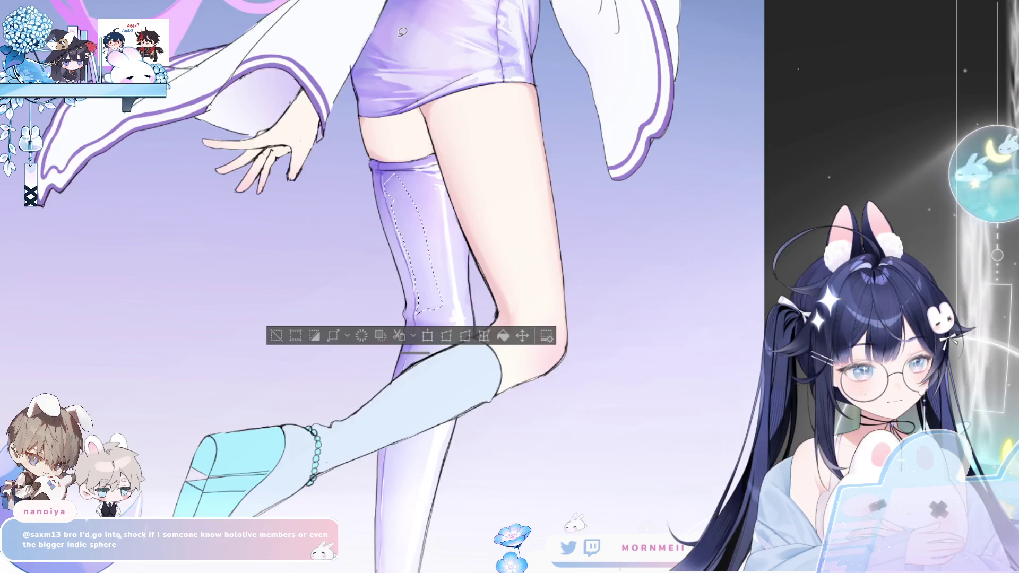
drag(403, 32, 596, 32)
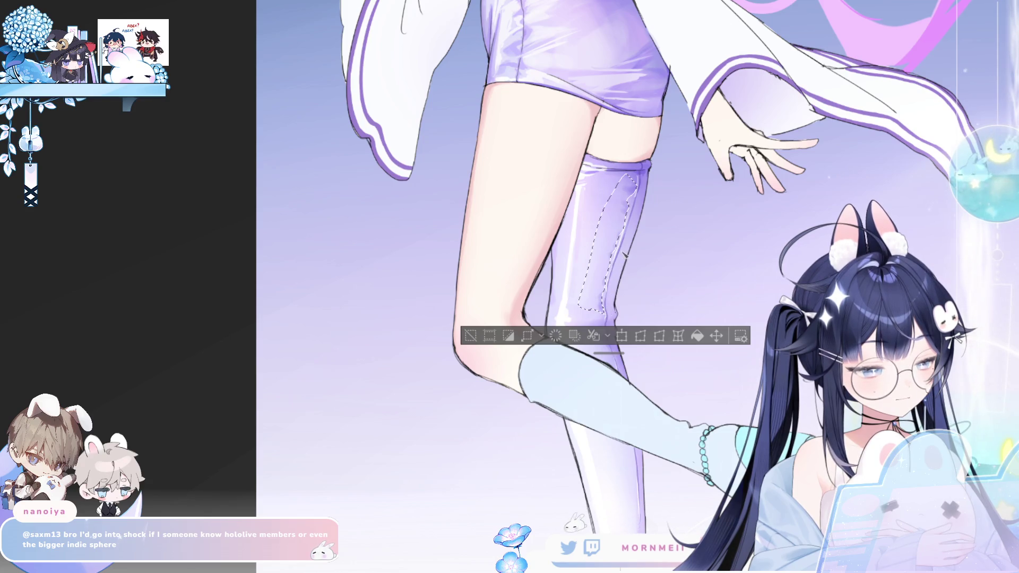
click(470, 336)
Mirror-check the figure, zoom far in along the leg, then fit the whole figure in view
key(h)
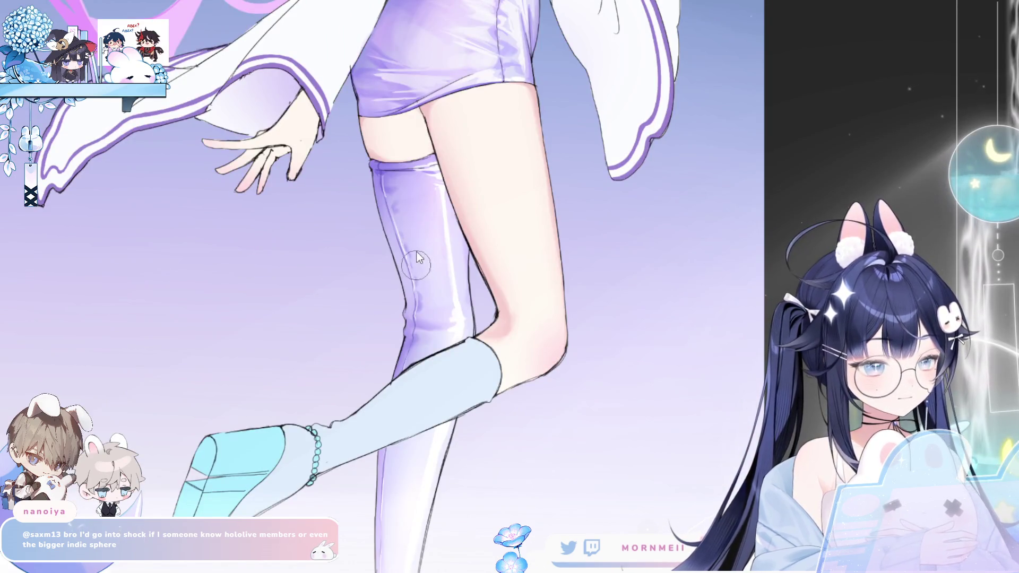
scroll(399, 211, down, 3)
key(h)
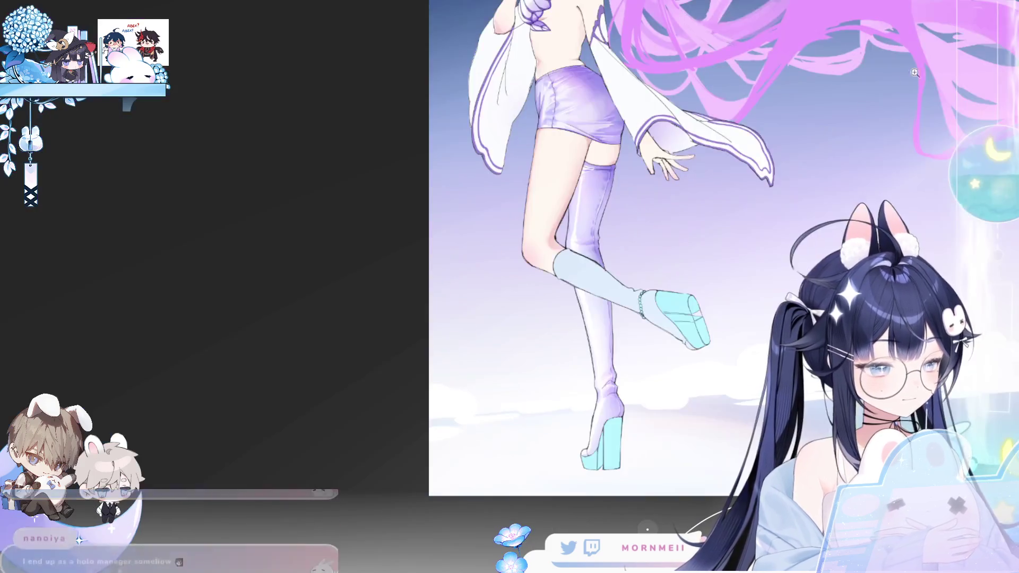
key(h)
scroll(417, 203, up, 3)
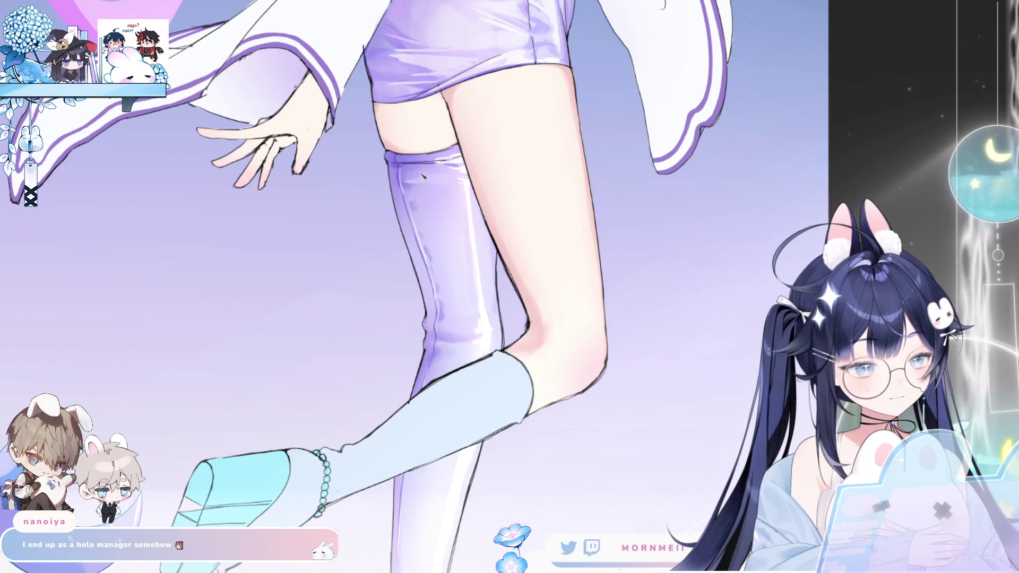
key(h)
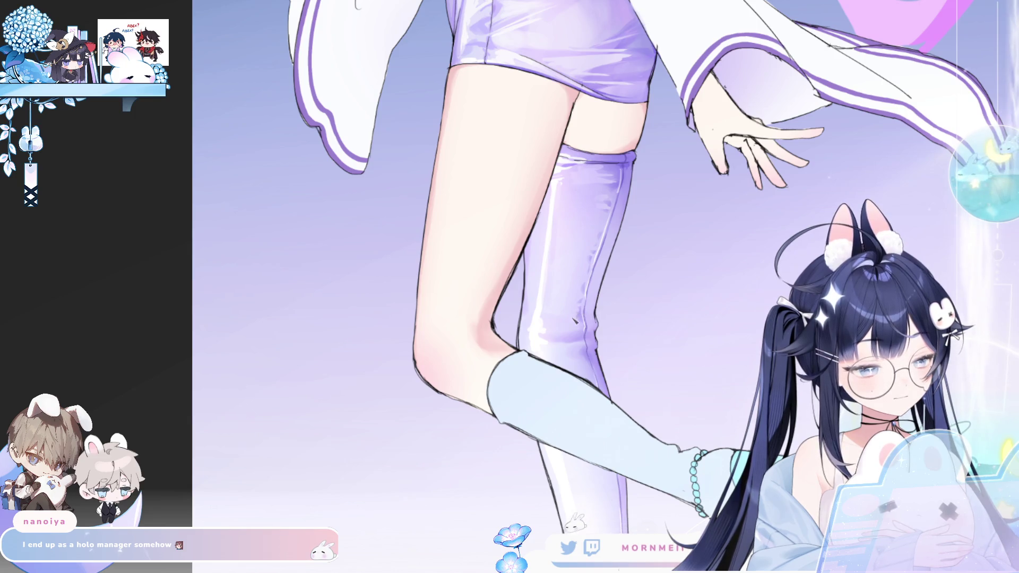
scroll(619, 324, down, 4)
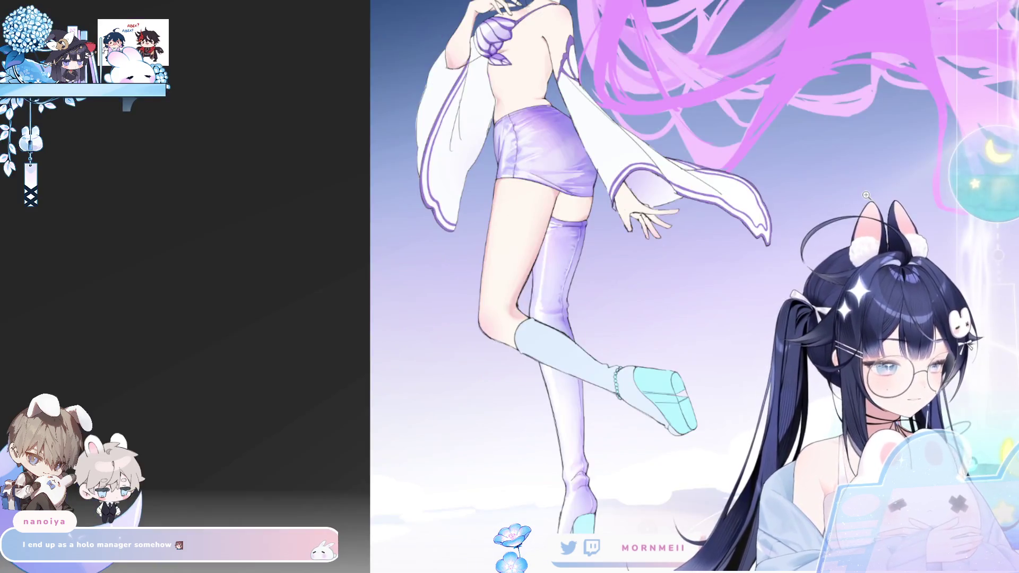
drag(866, 195, 654, 143)
scroll(654, 142, up, 4)
mouse_move(564, 519)
mouse_down()
mouse_move(678, 435)
mouse_move(534, 288)
mouse_up()
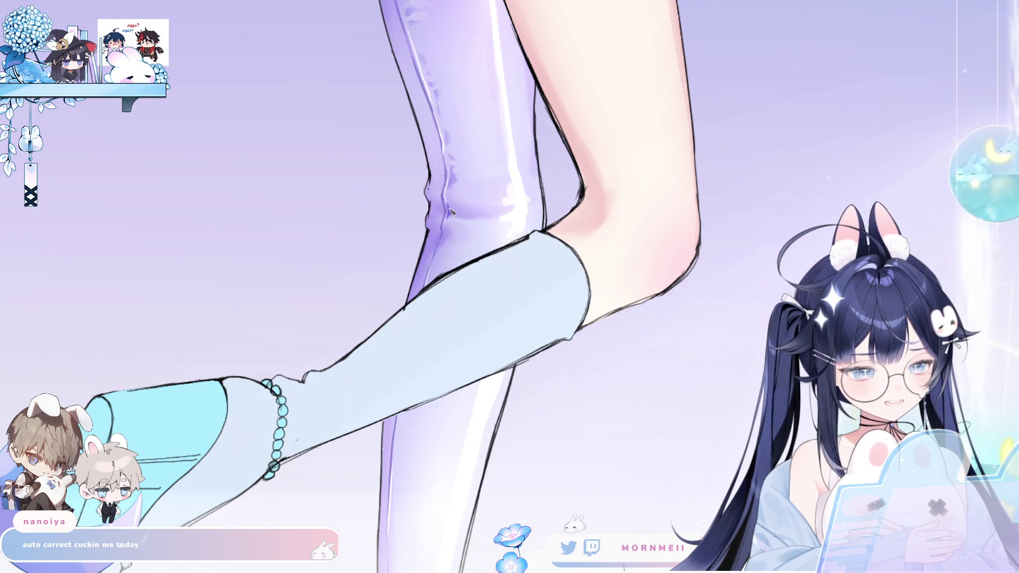
key(ctrl+0)
key(h)
drag(528, 223, 422, 271)
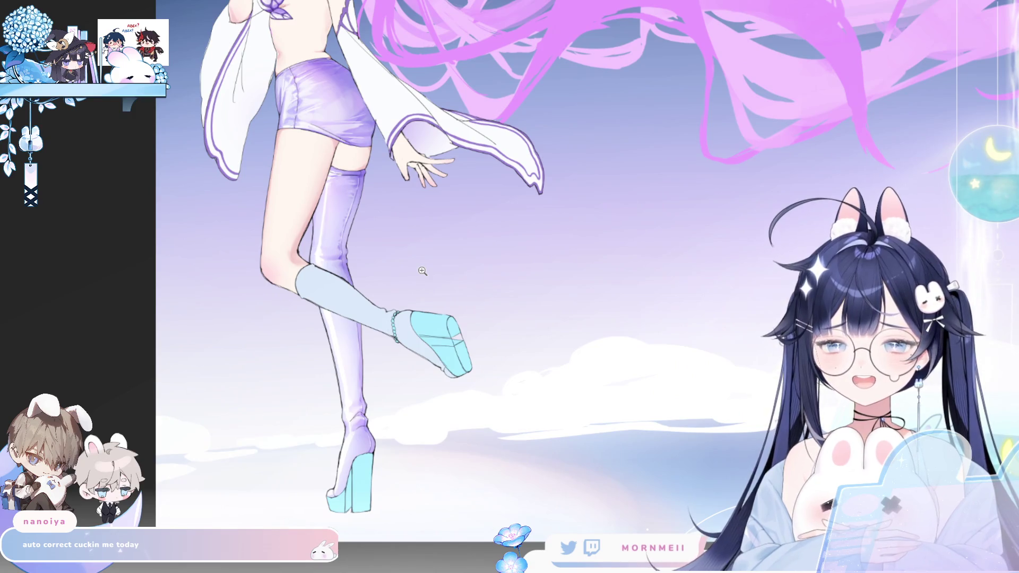
drag(337, 250, 427, 268)
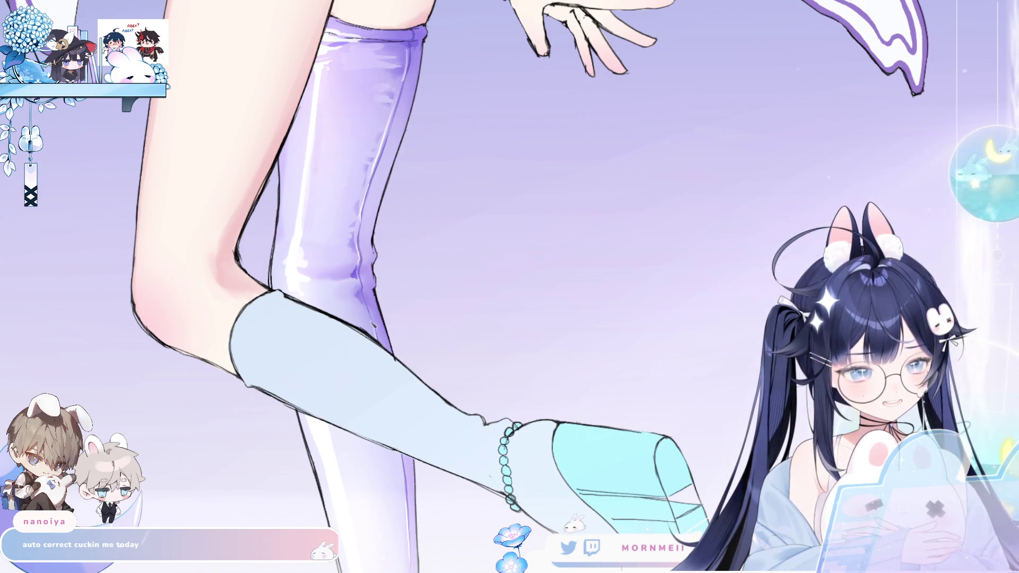
drag(567, 530, 470, 275)
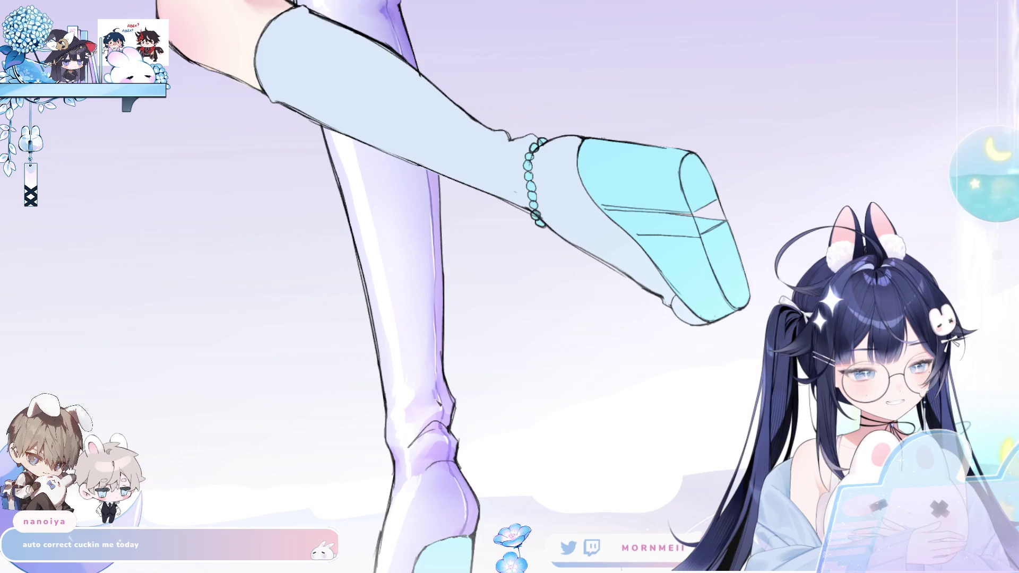
mouse_move(462, 411)
mouse_down()
mouse_move(510, 237)
mouse_move(478, 285)
mouse_move(428, 300)
mouse_up()
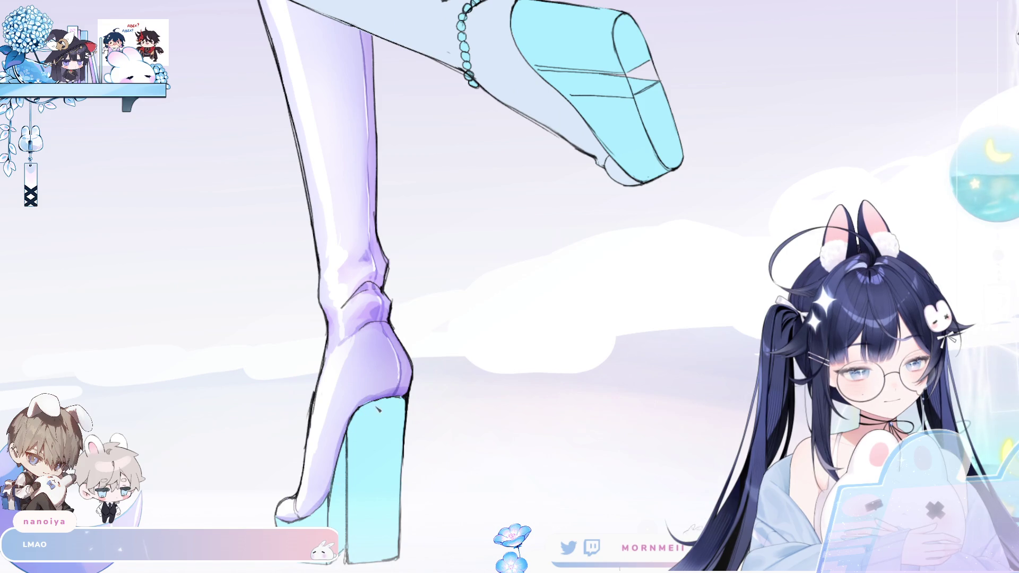
scroll(394, 401, down, 3)
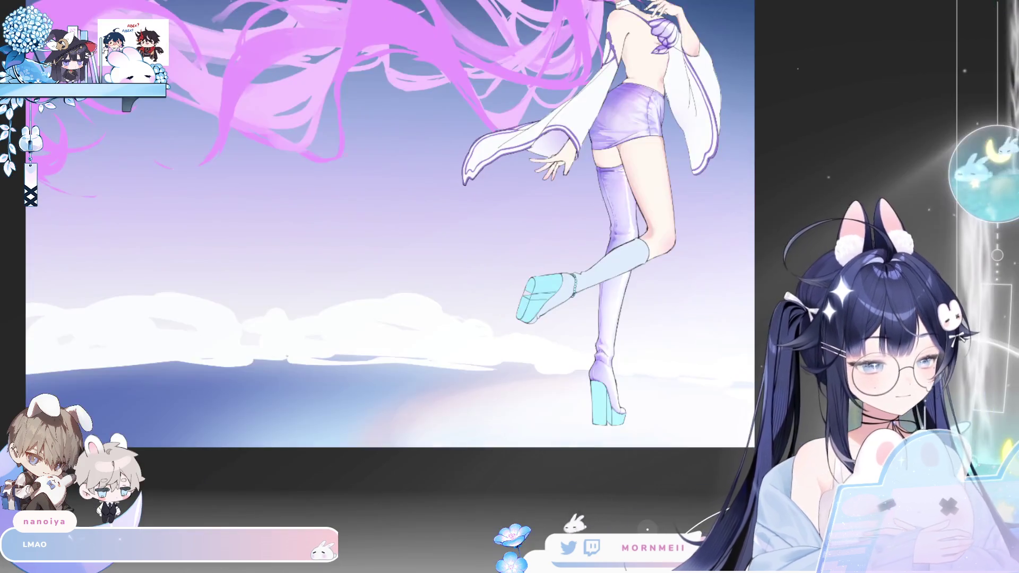
key(h)
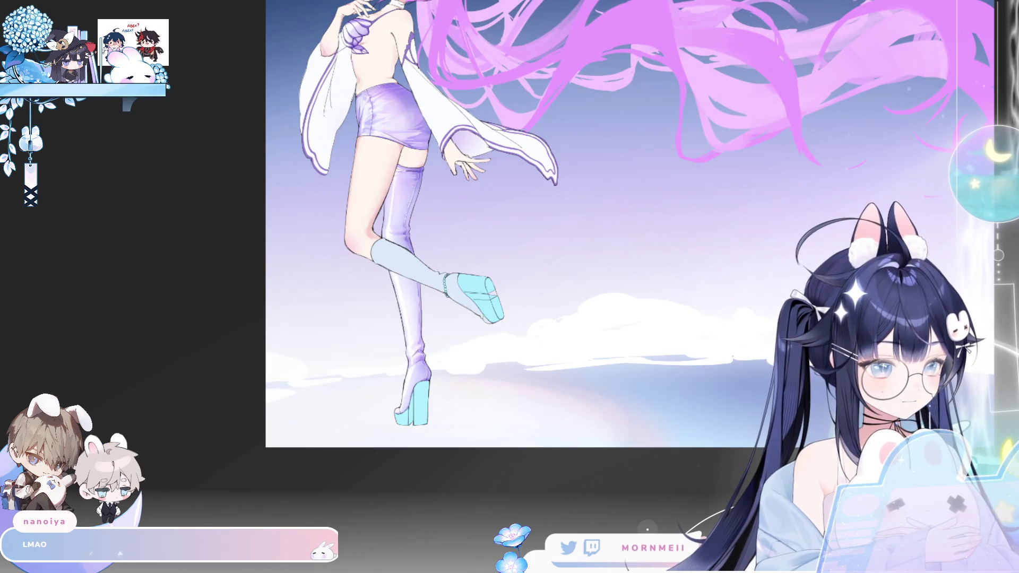
scroll(667, 340, down, 1)
key(h)
key(h)
scroll(552, 214, up, 5)
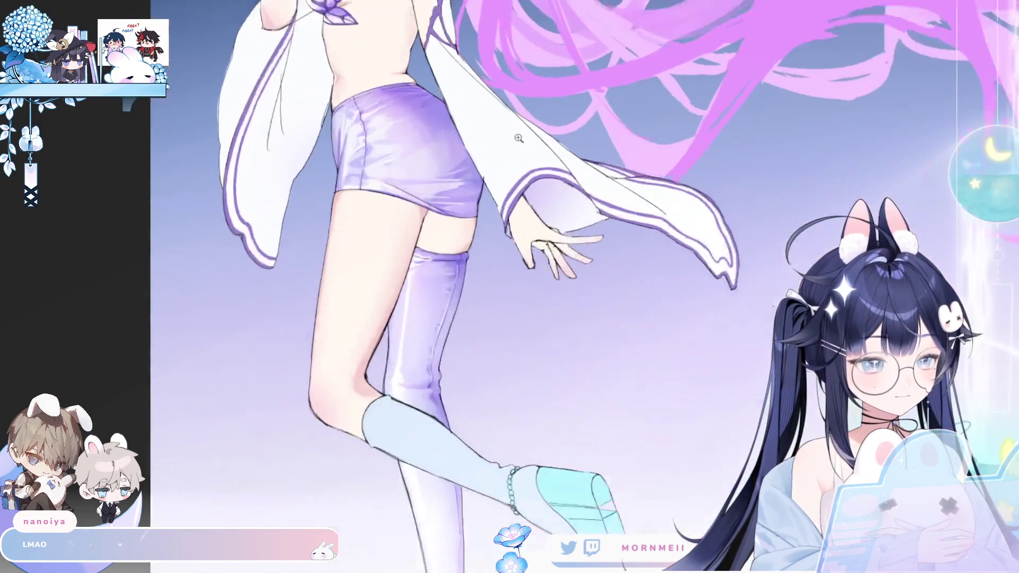
scroll(552, 214, down, 4)
key(h)
key(h)
scroll(789, 170, up, 2)
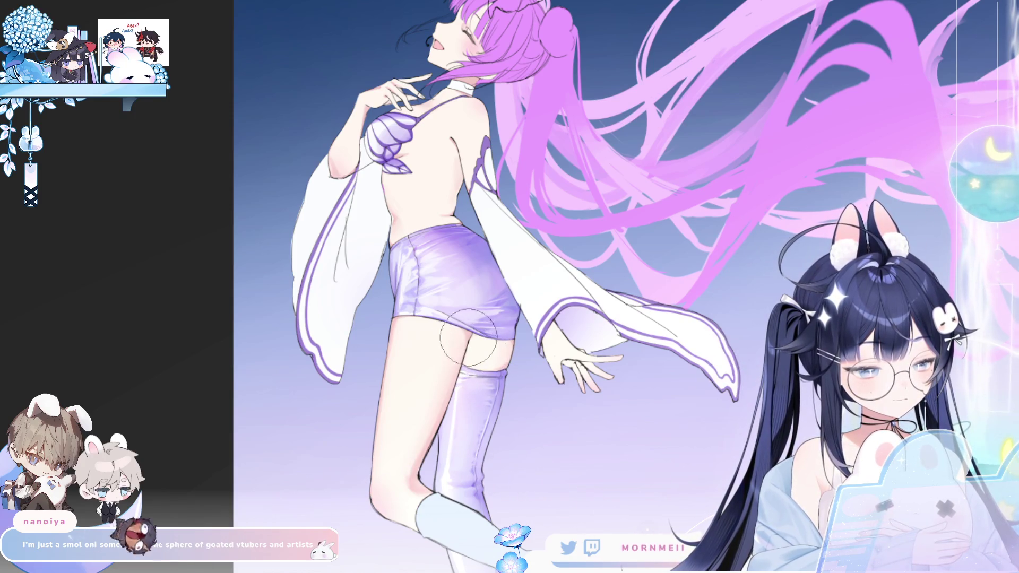
drag(516, 500, 420, 419)
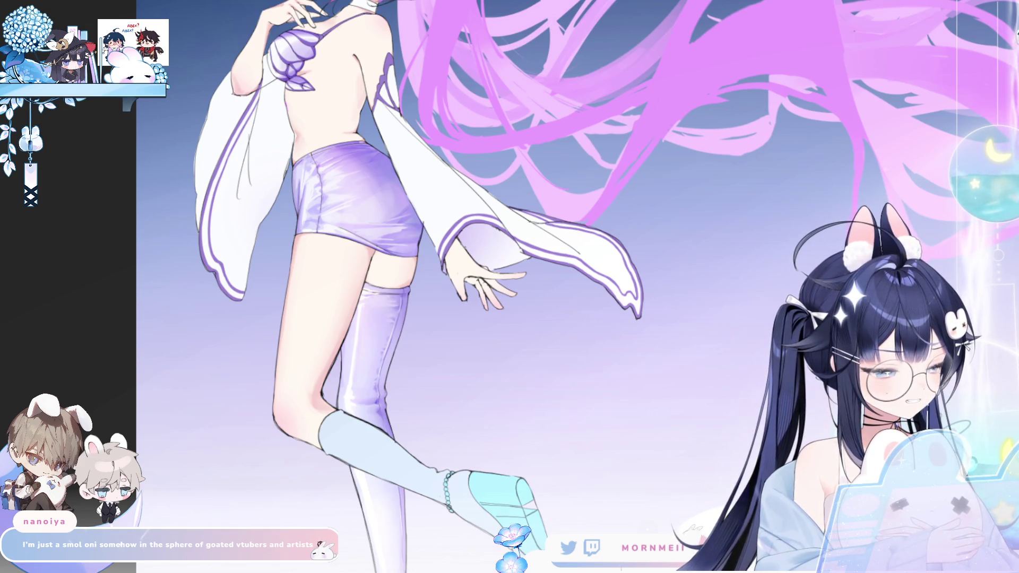
key(ctrl+z)
key(ctrl+y)
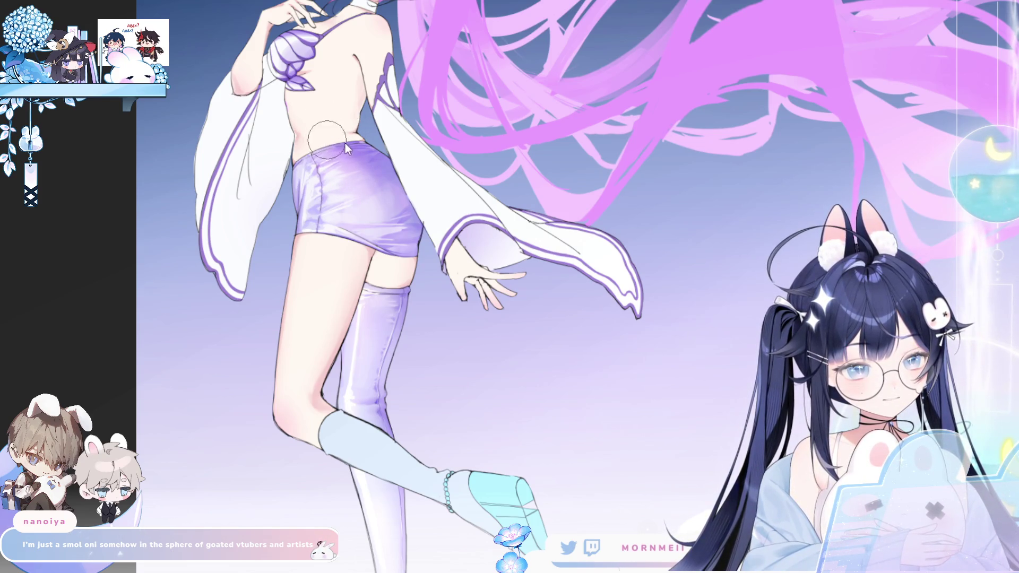
key(bracketleft)
key(bracketleft)
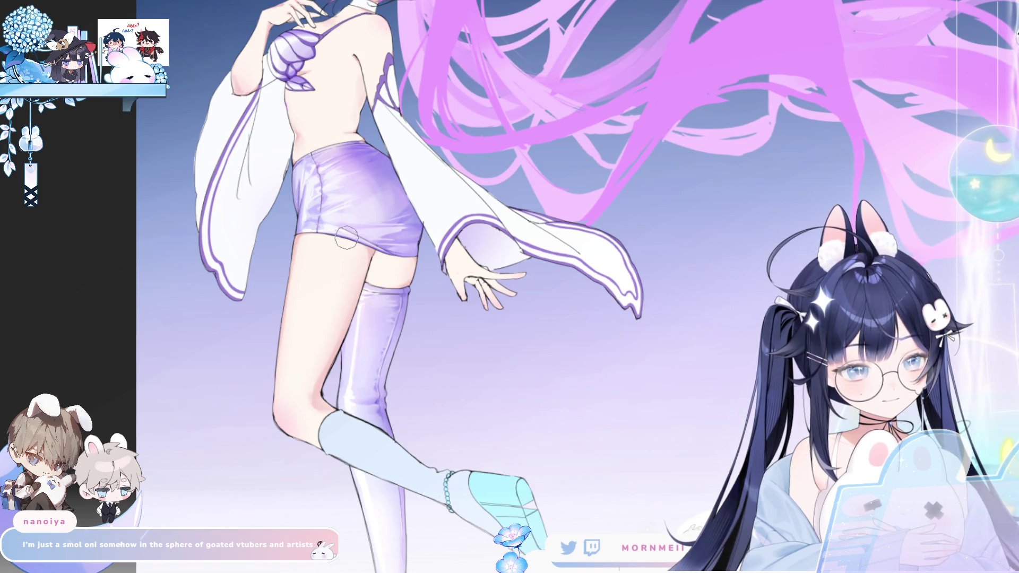
key(bracketright)
key(bracketright)
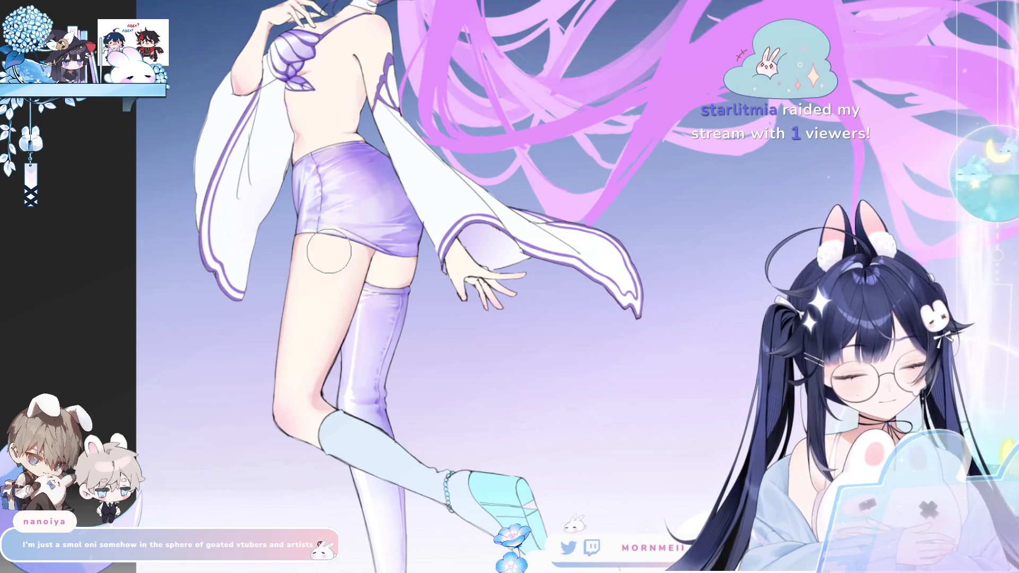
scroll(495, 364, up, 1)
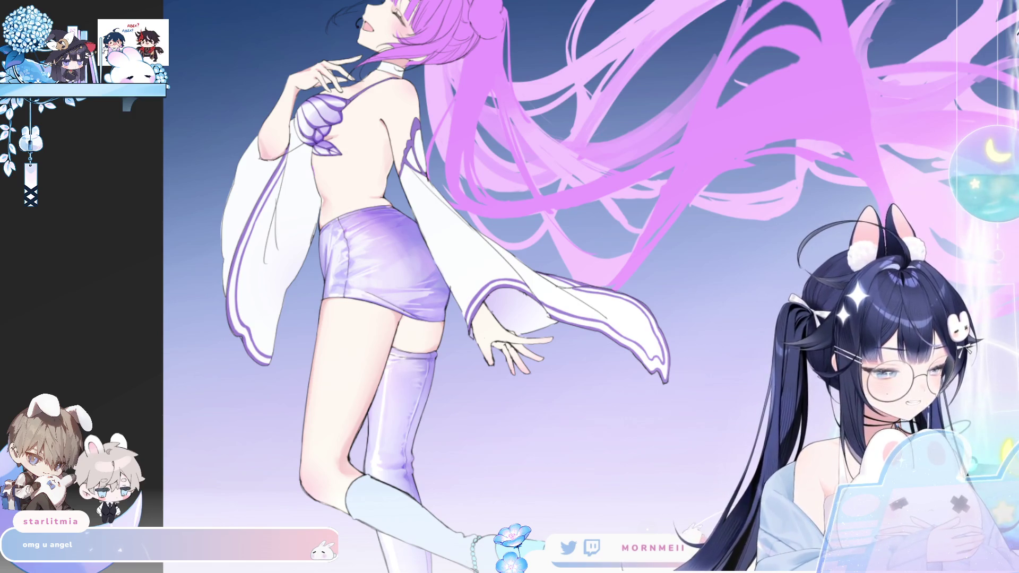
key(h)
key(h)
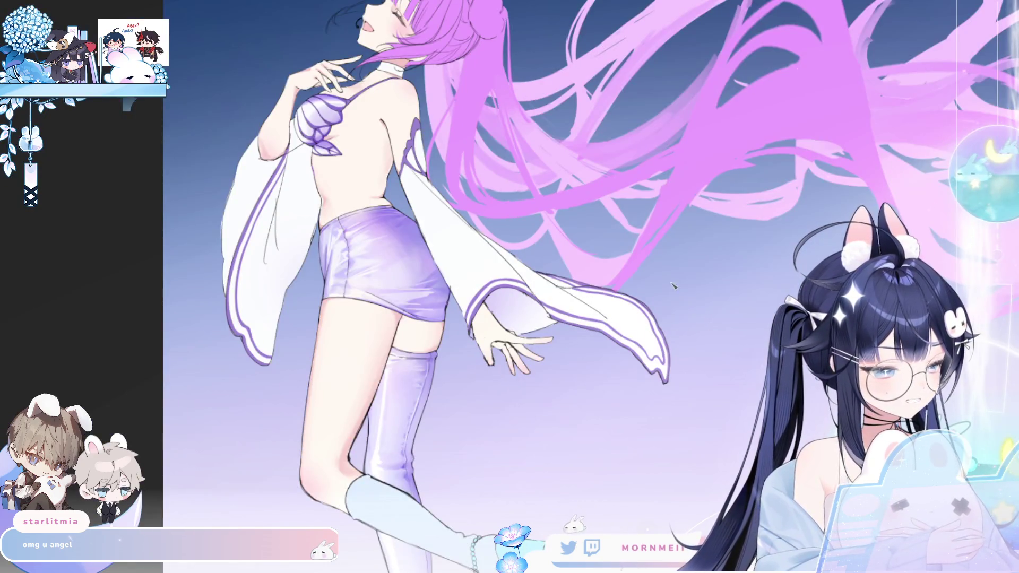
scroll(721, 250, down, 5)
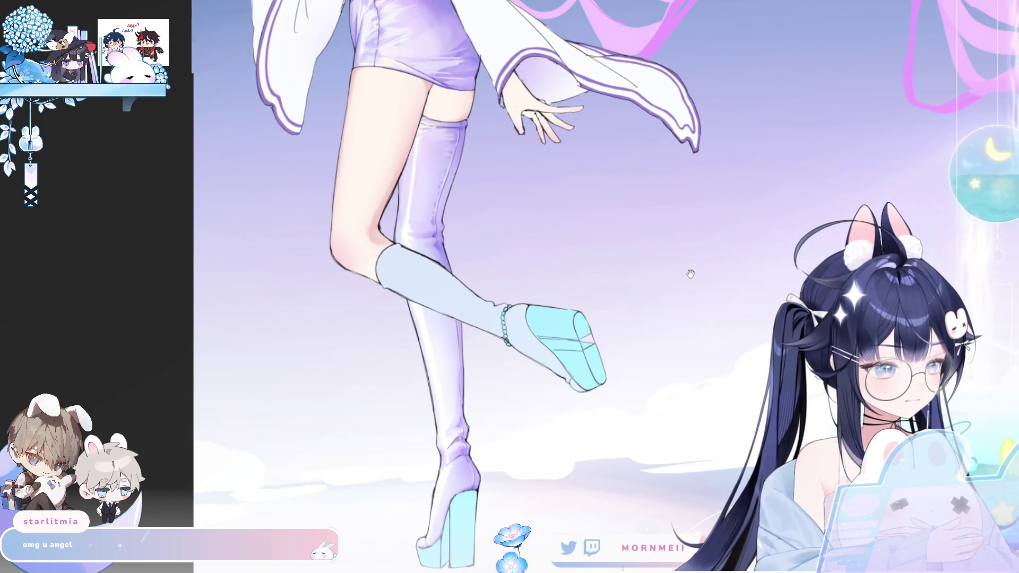
scroll(696, 271, up, 5)
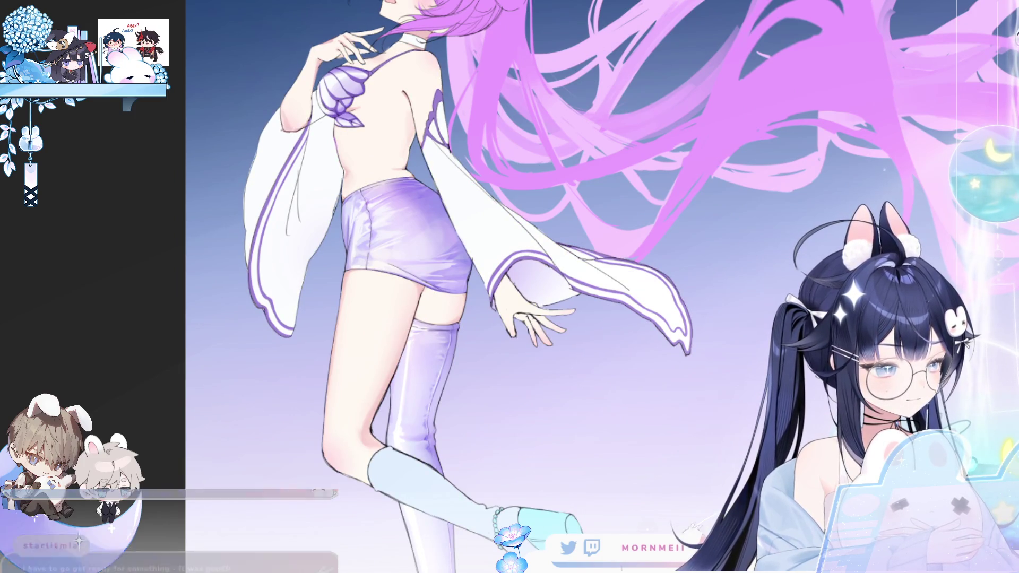
click(424, 236)
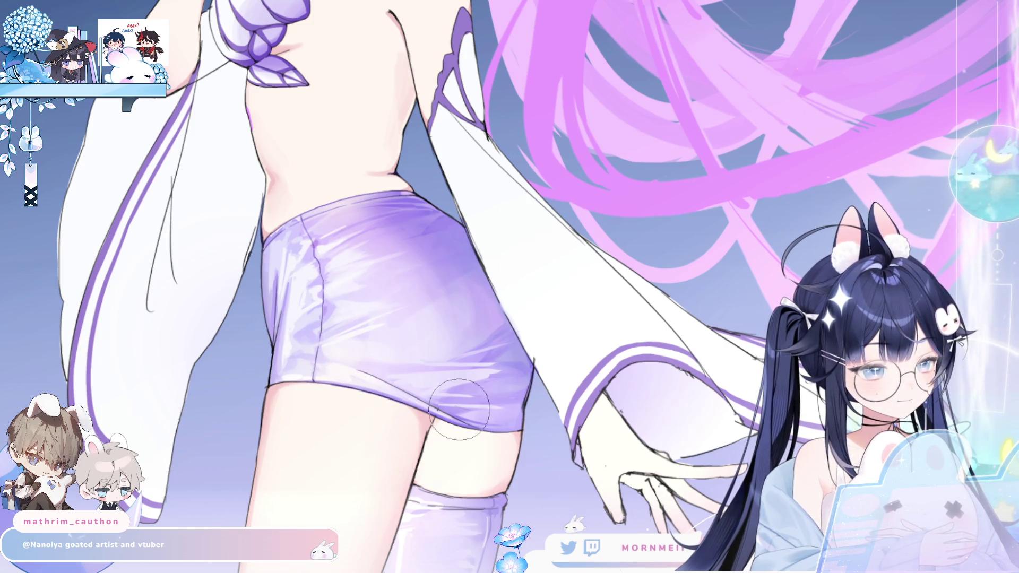
scroll(452, 409, down, 3)
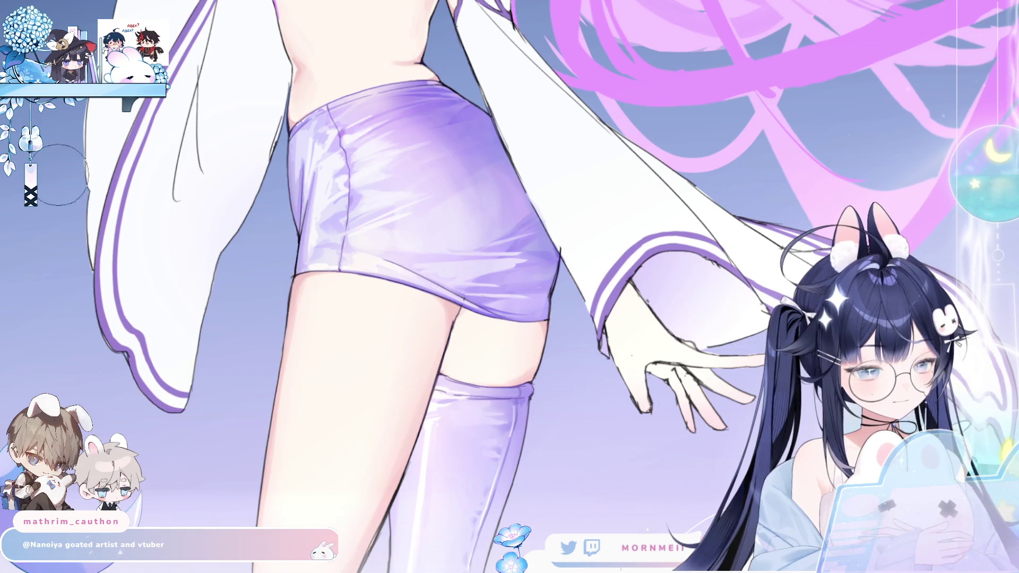
key(h)
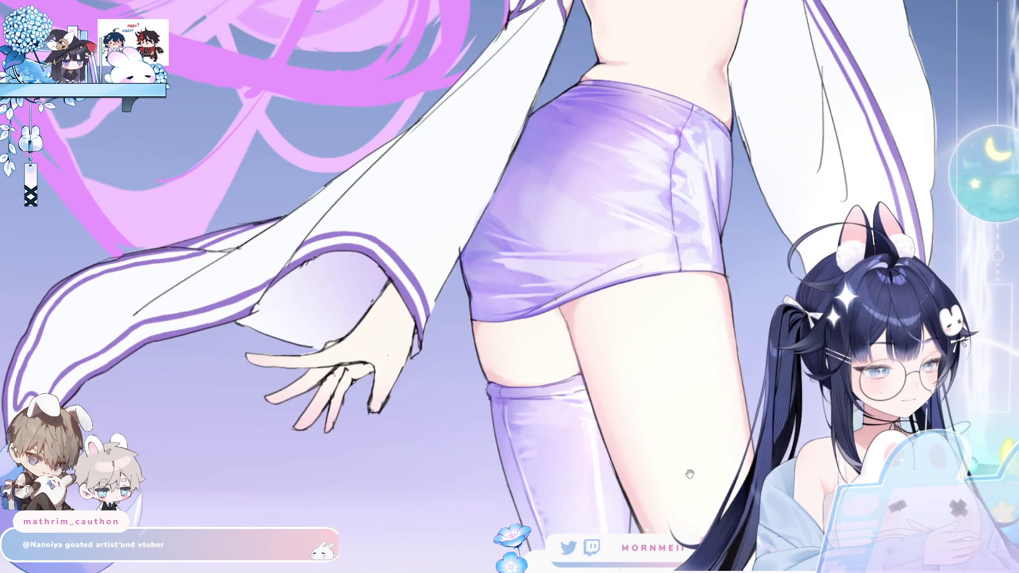
drag(610, 345, 474, 183)
mouse_move(557, 191)
mouse_down()
mouse_move(539, 508)
mouse_move(525, 543)
mouse_up()
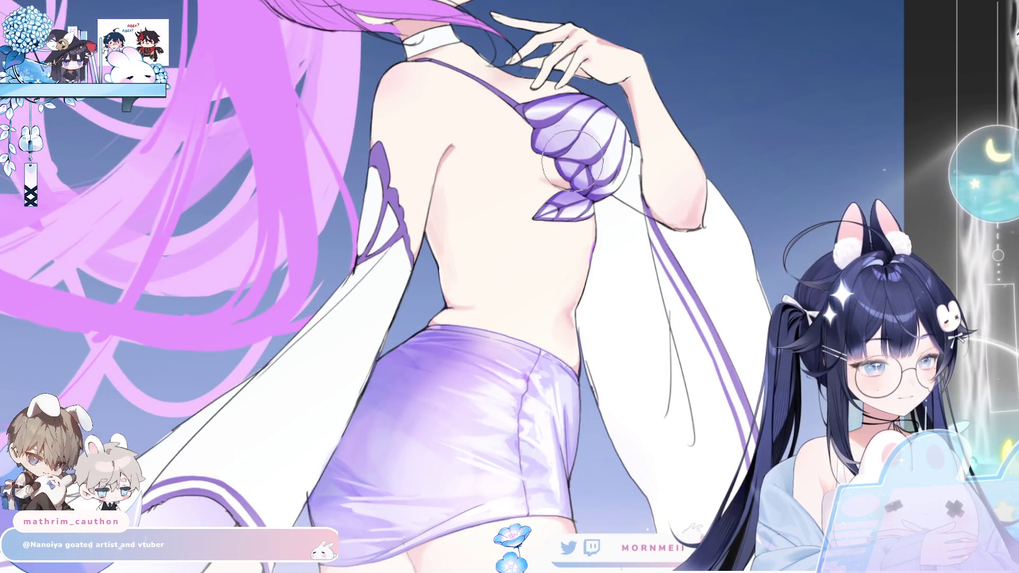
key(h)
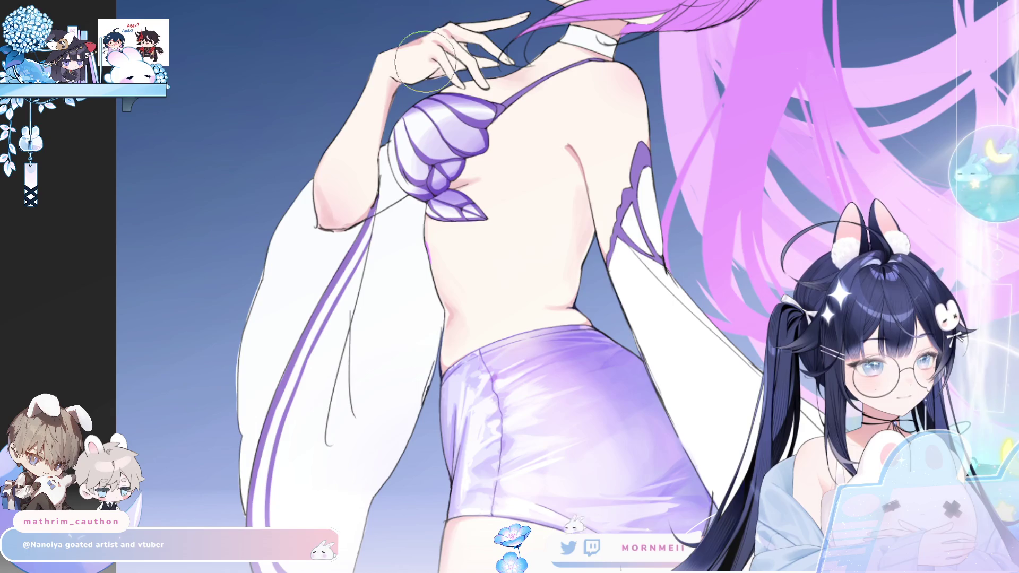
drag(471, 45, 378, 243)
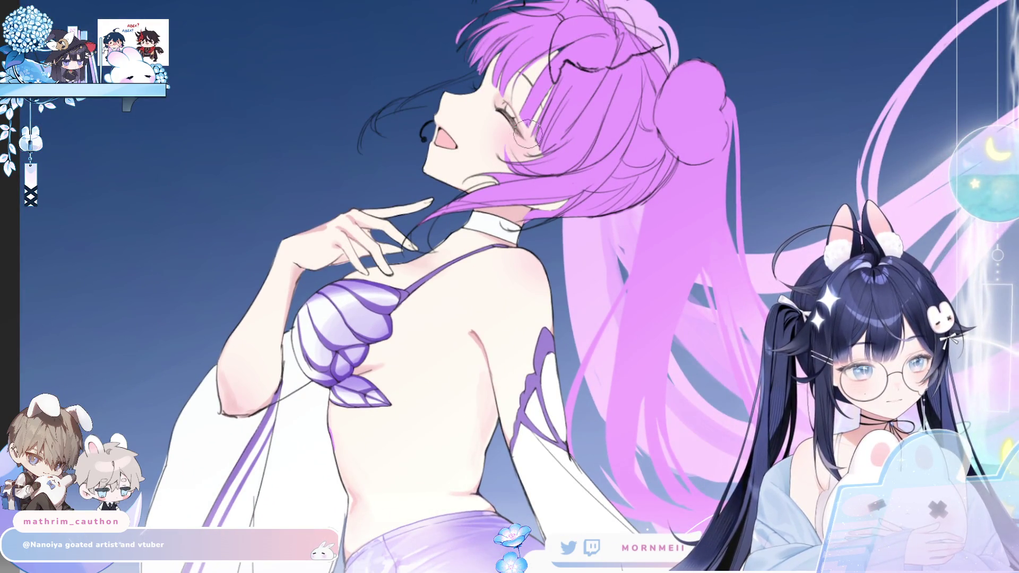
scroll(483, 176, down, 3)
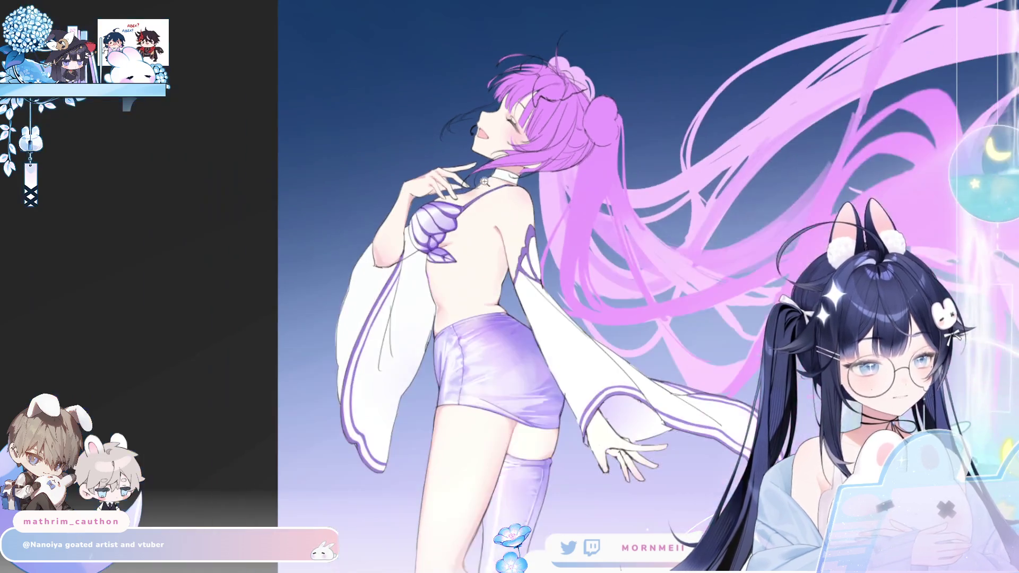
scroll(510, 286, down, 2)
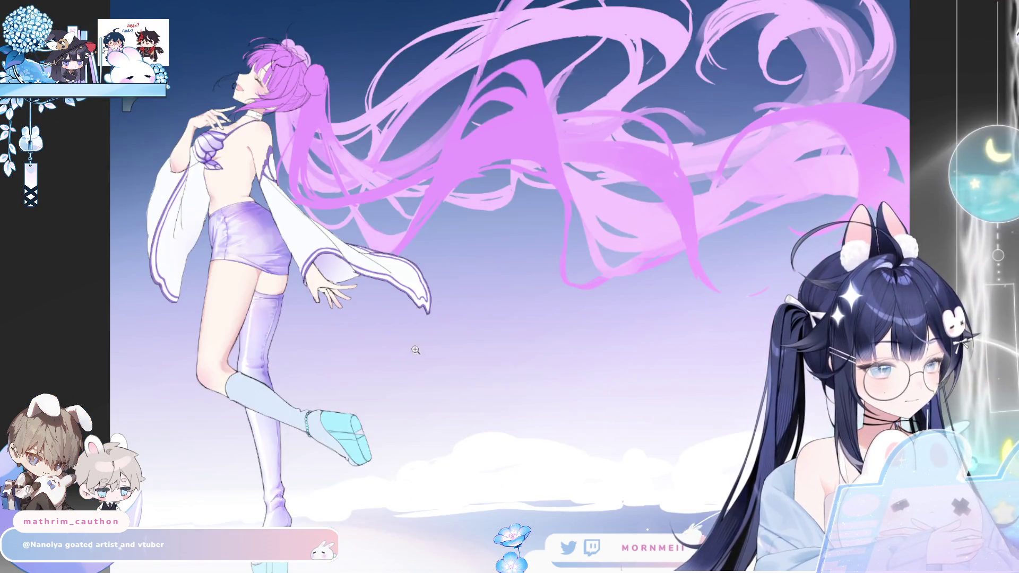
key(m)
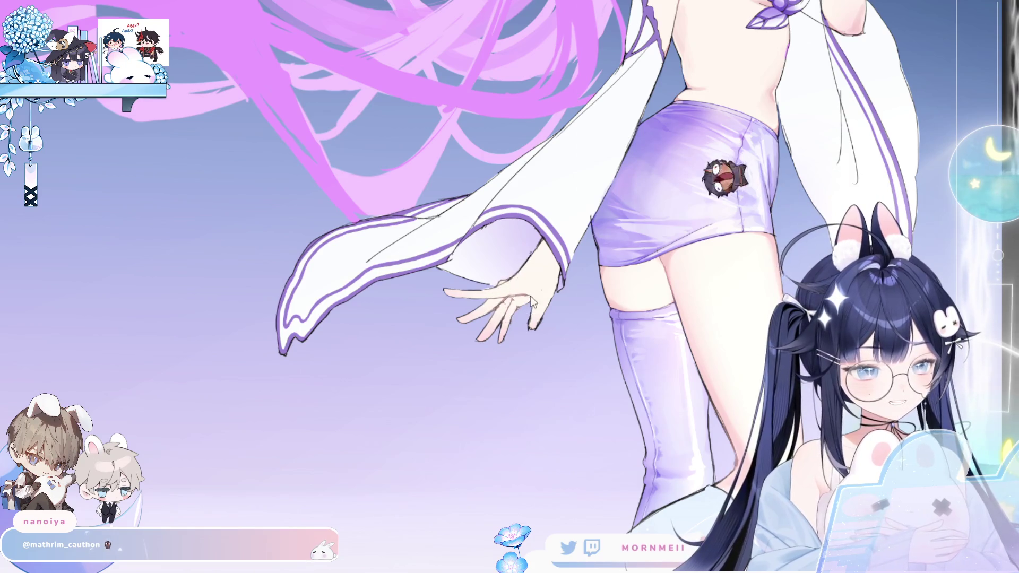
drag(642, 311, 577, 321)
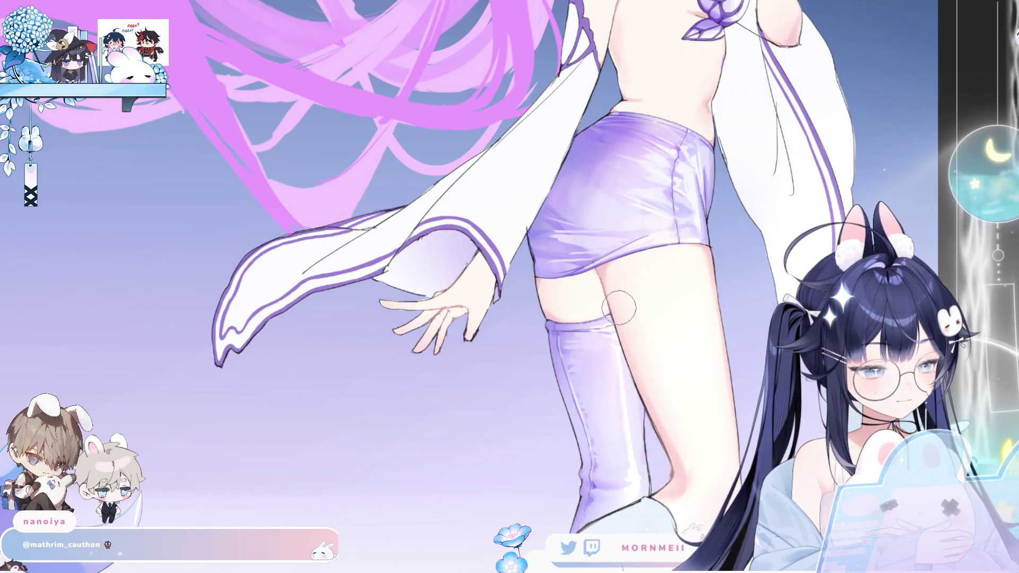
key(h)
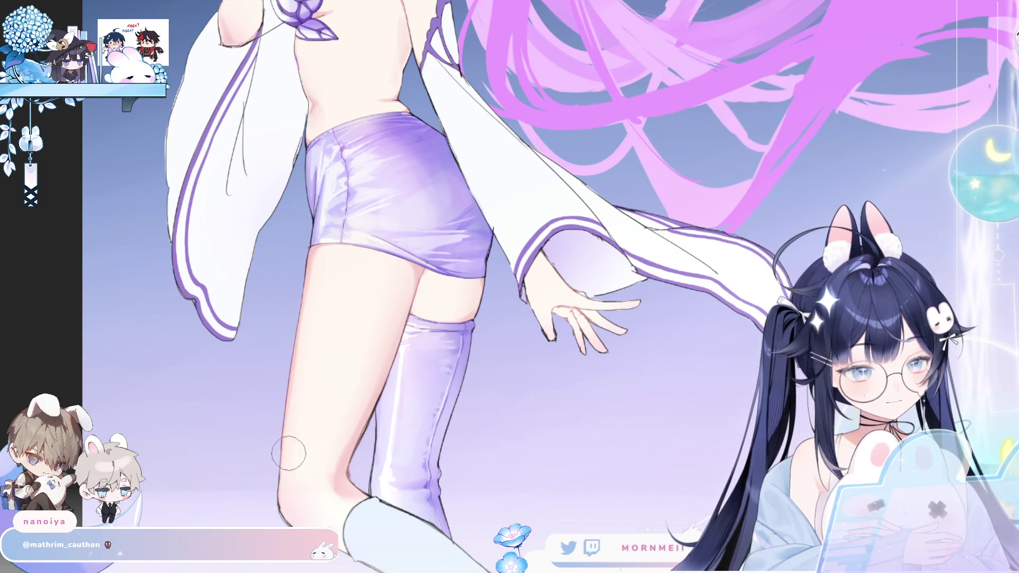
scroll(313, 276, down, 3)
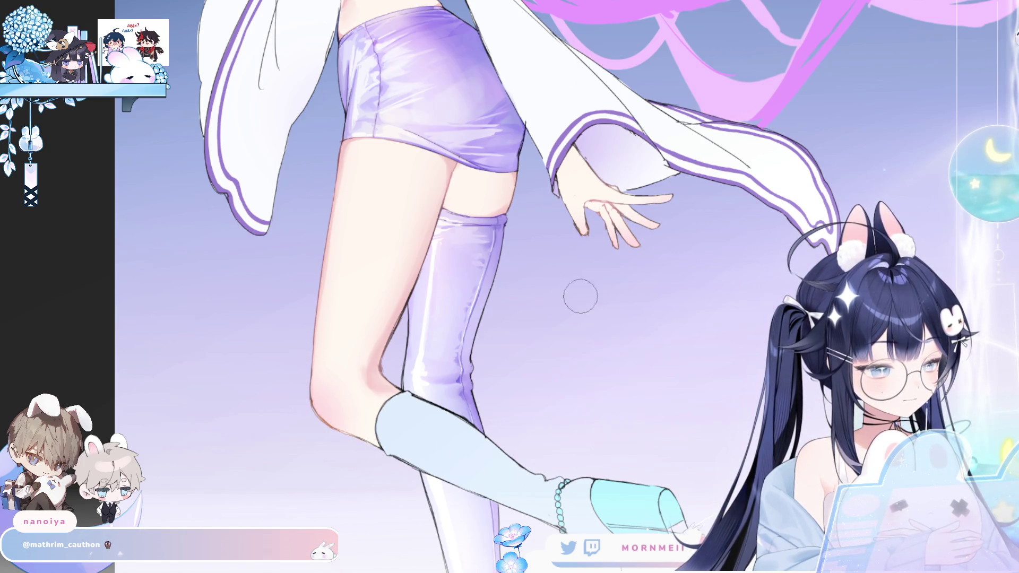
key(h)
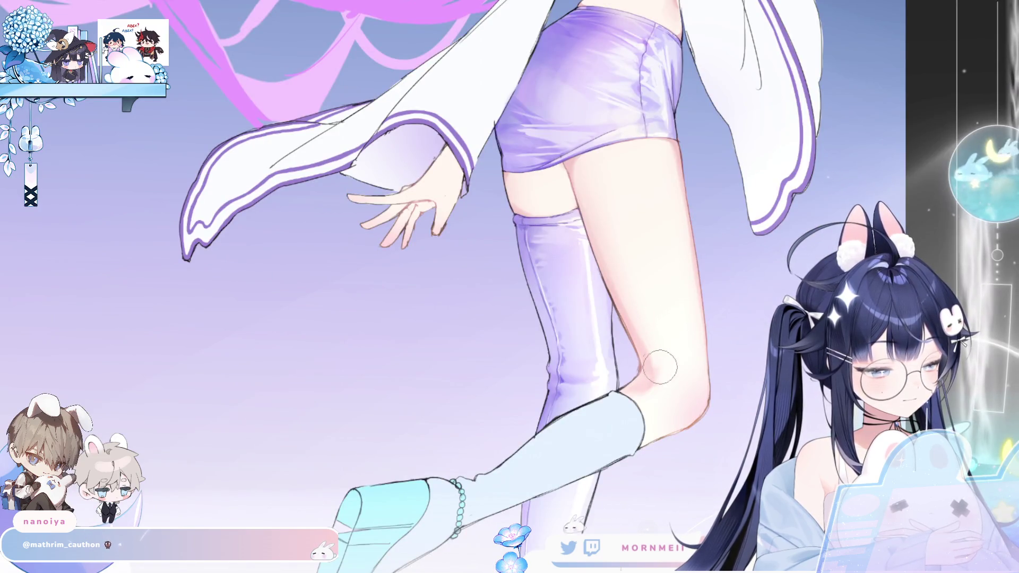
key(h)
scroll(644, 144, up, 5)
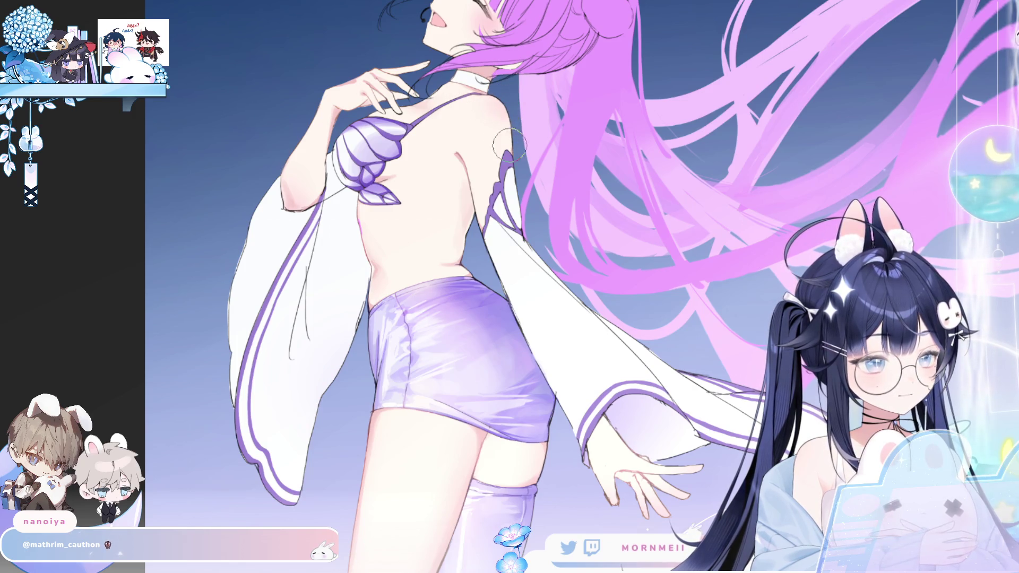
scroll(552, 122, down, 5)
key(ctrl+0)
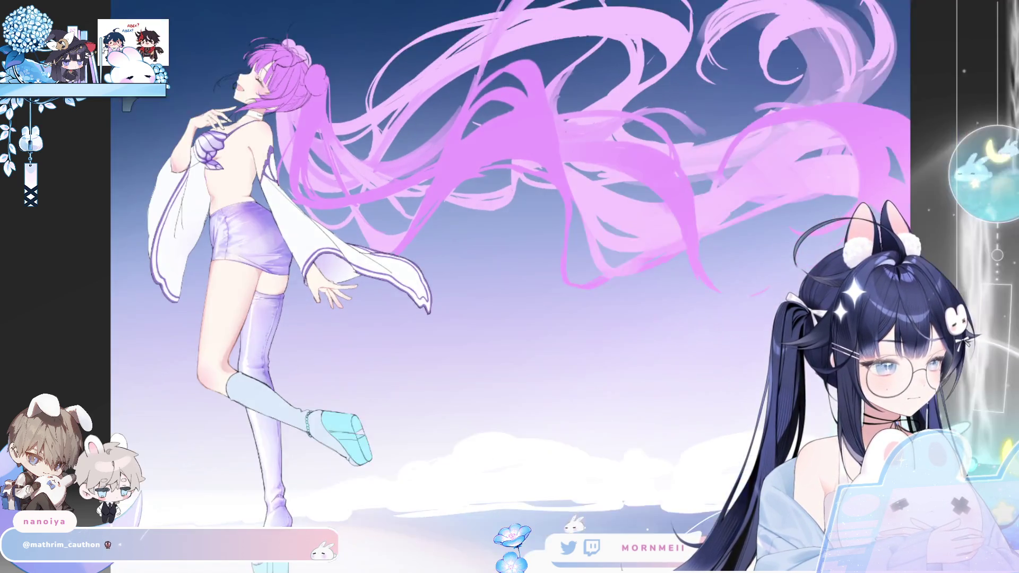
key(m)
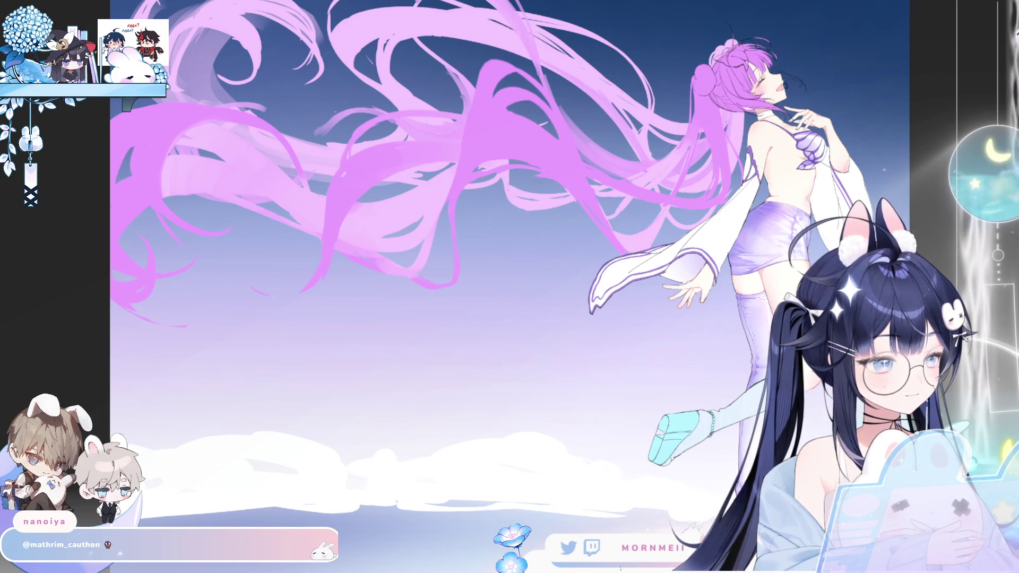
scroll(769, 72, up, 5)
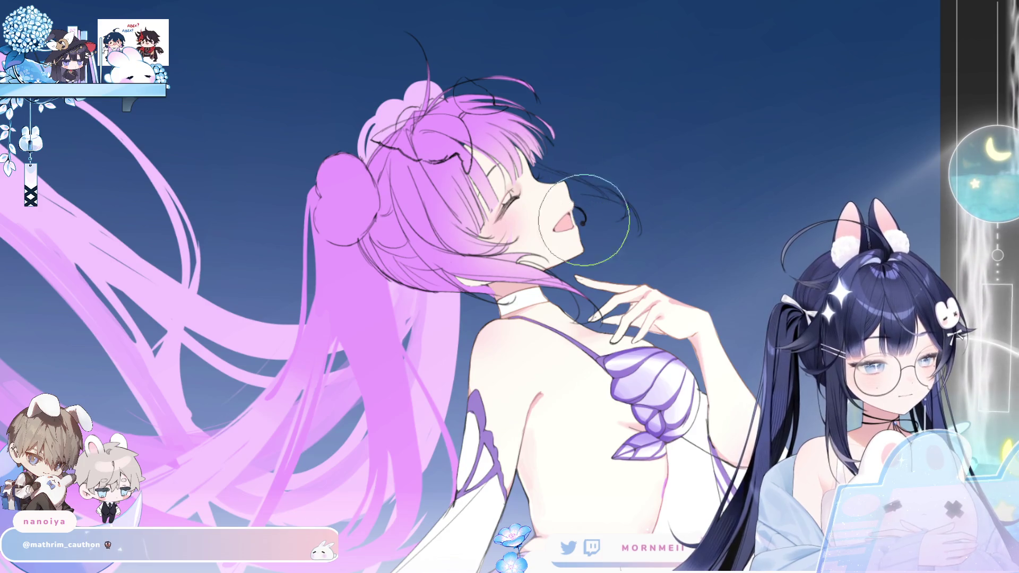
key(m)
key(m)
key(minus)
key(m)
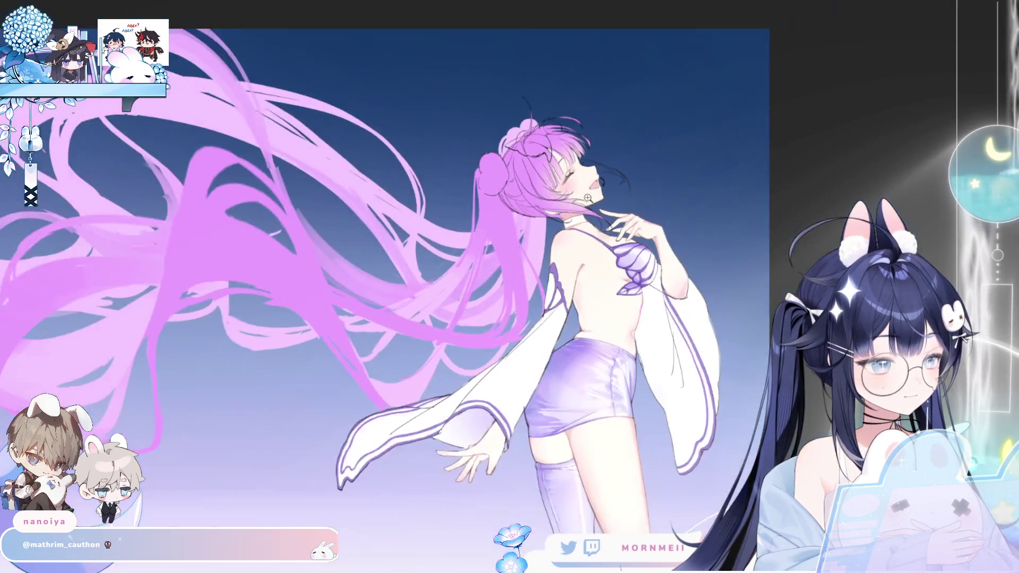
key(m)
key(equal)
key(m)
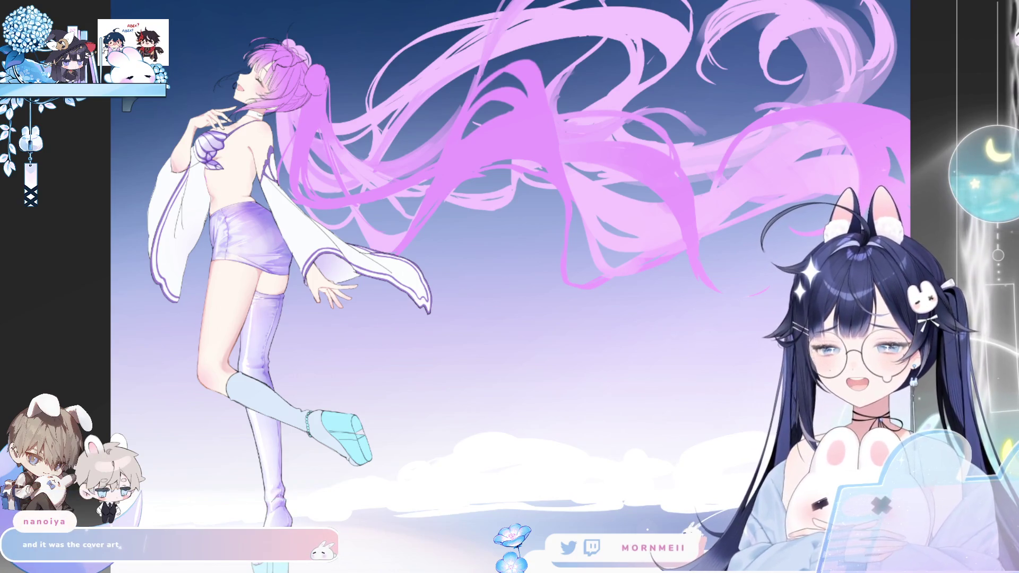
key(h)
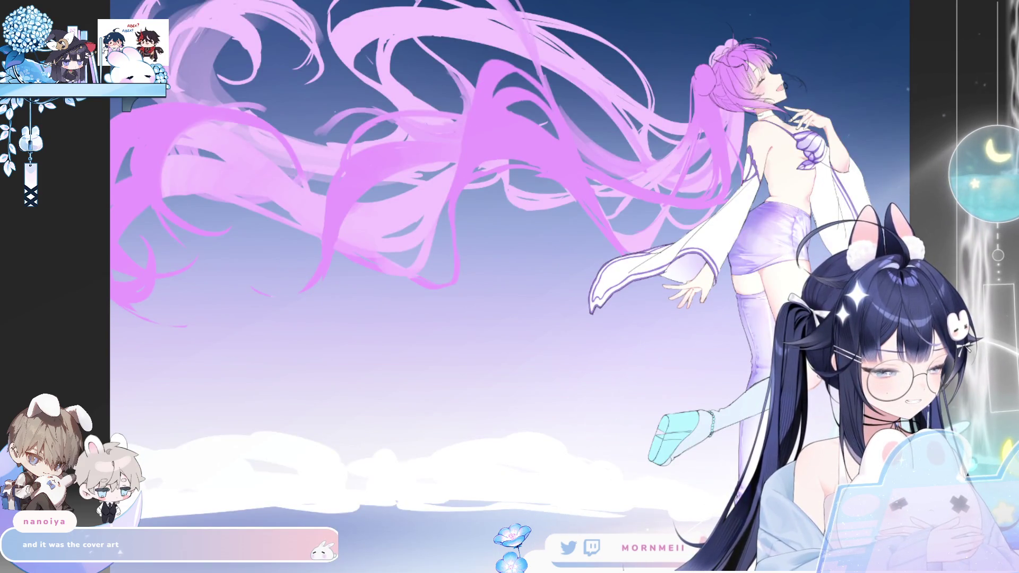
key(h)
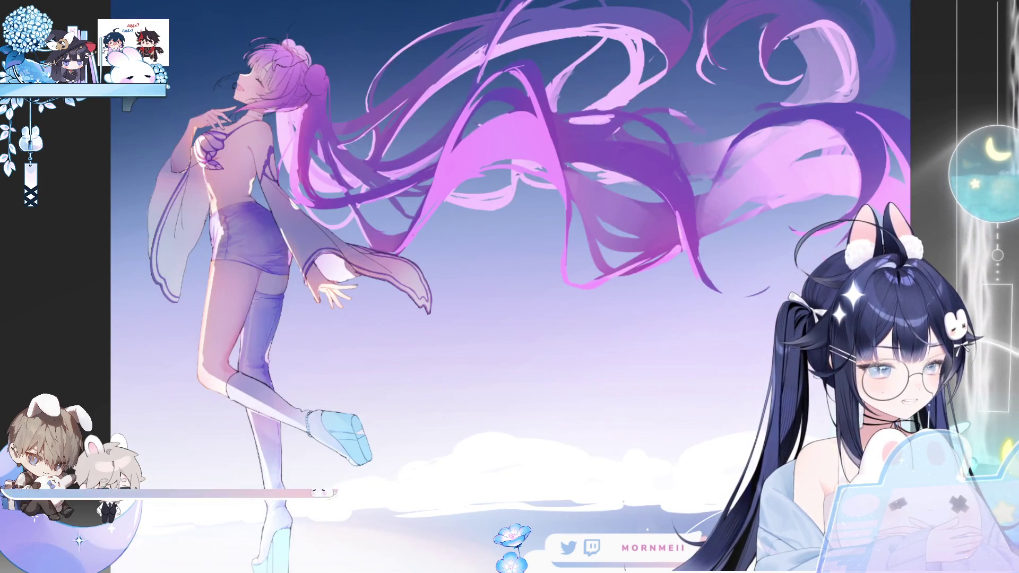
key(h)
key(minus)
key(h)
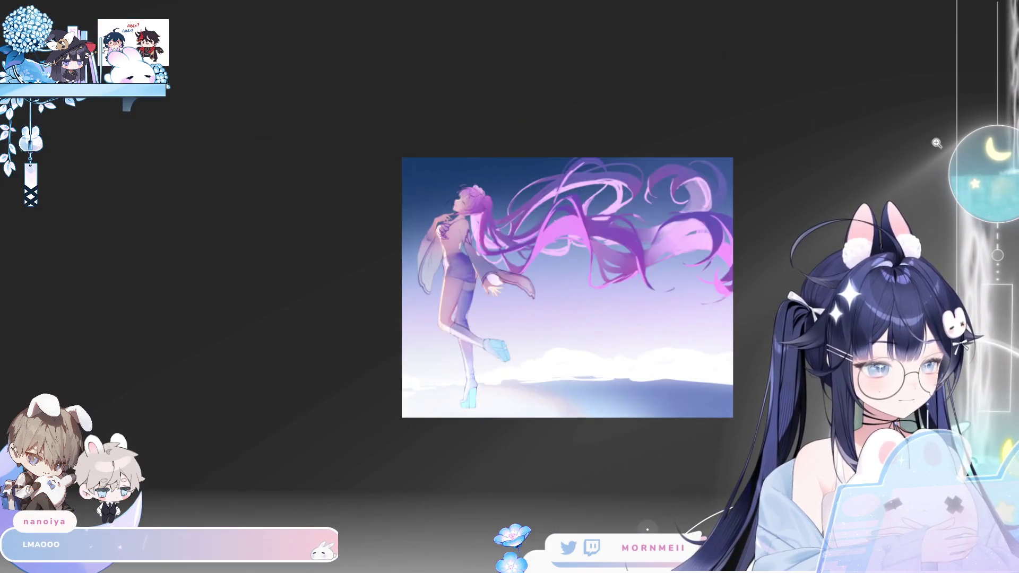
key(h)
key(plus)
key(plus)
key(minus)
key(h)
key(h)
key(plus)
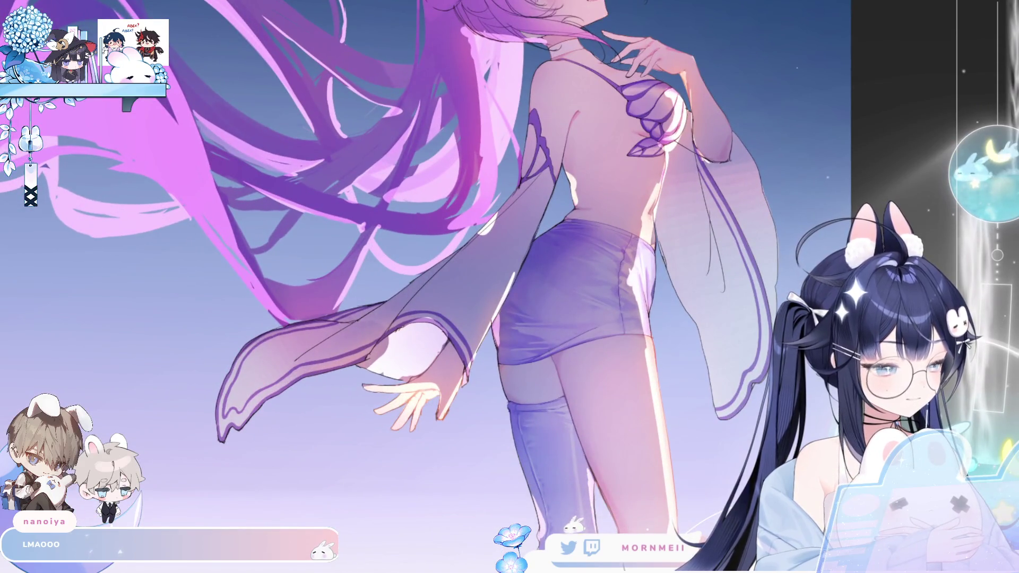
key(minus)
key(h)
key(plus)
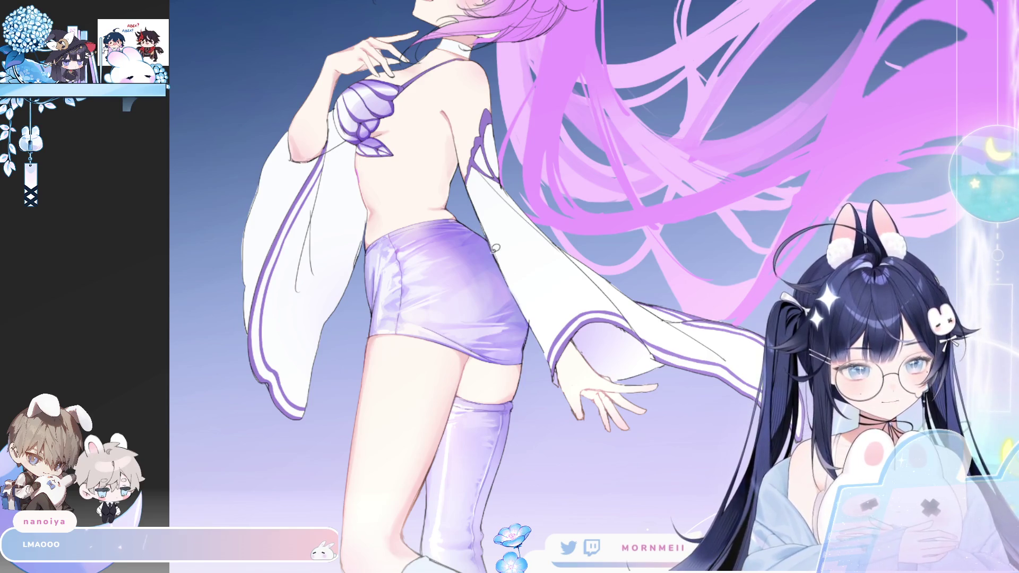
Lasso the waist and hip, deselect, then redraw the lasso around the shorts and upper thigh
mouse_move(510, 279)
mouse_down()
mouse_move(514, 312)
mouse_move(524, 307)
mouse_move(456, 380)
mouse_move(406, 350)
mouse_move(393, 261)
mouse_up()
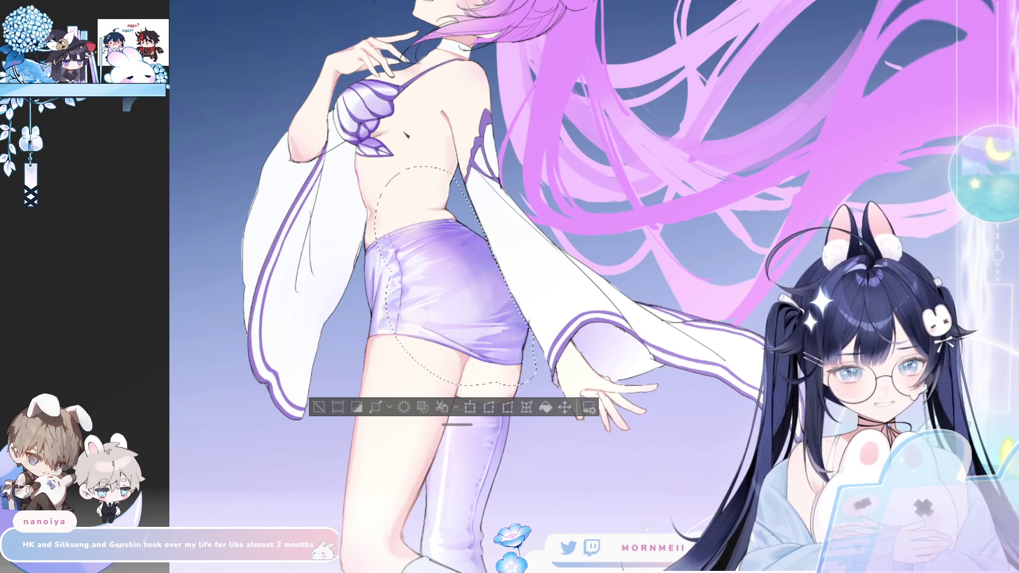
key(ctrl+d)
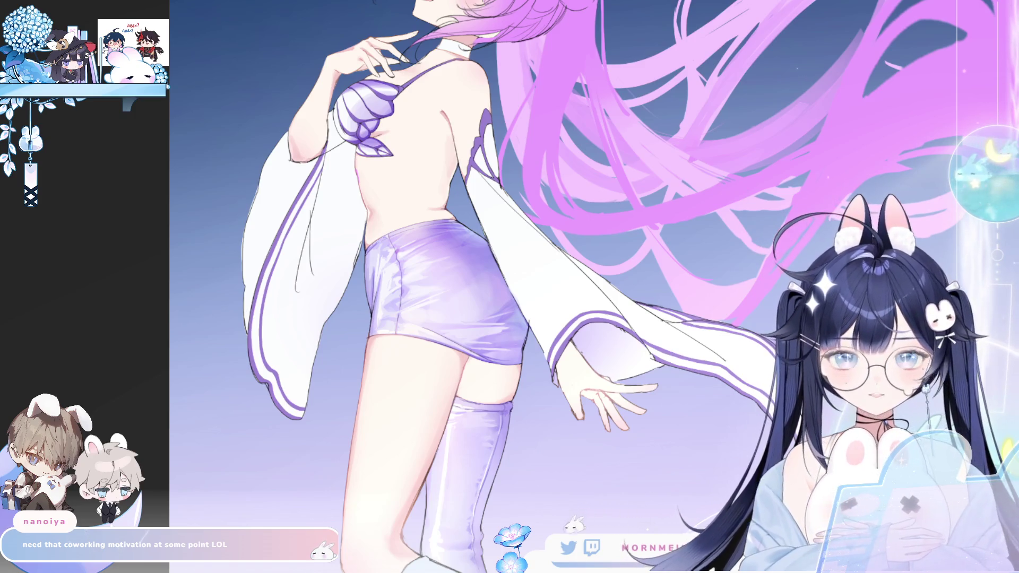
key(h)
mouse_move(535, 227)
mouse_down()
mouse_move(332, 249)
mouse_move(278, 351)
mouse_move(302, 304)
mouse_up()
mouse_move(274, 353)
mouse_down()
mouse_move(351, 228)
mouse_move(274, 478)
mouse_up()
key(h)
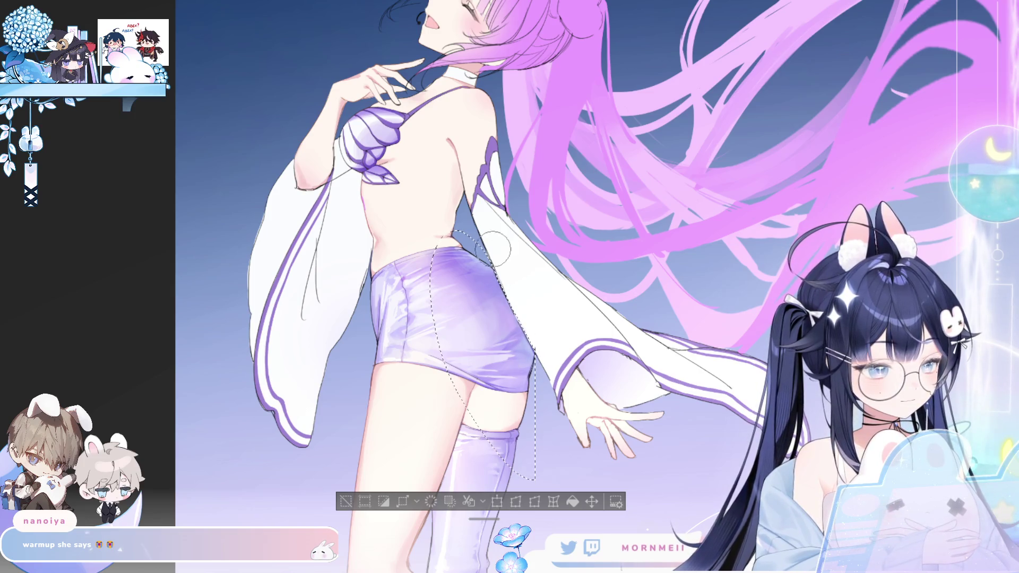
Drop the shorts selection, then mirror and pan across the torso, legs and boots
click(346, 503)
key(h)
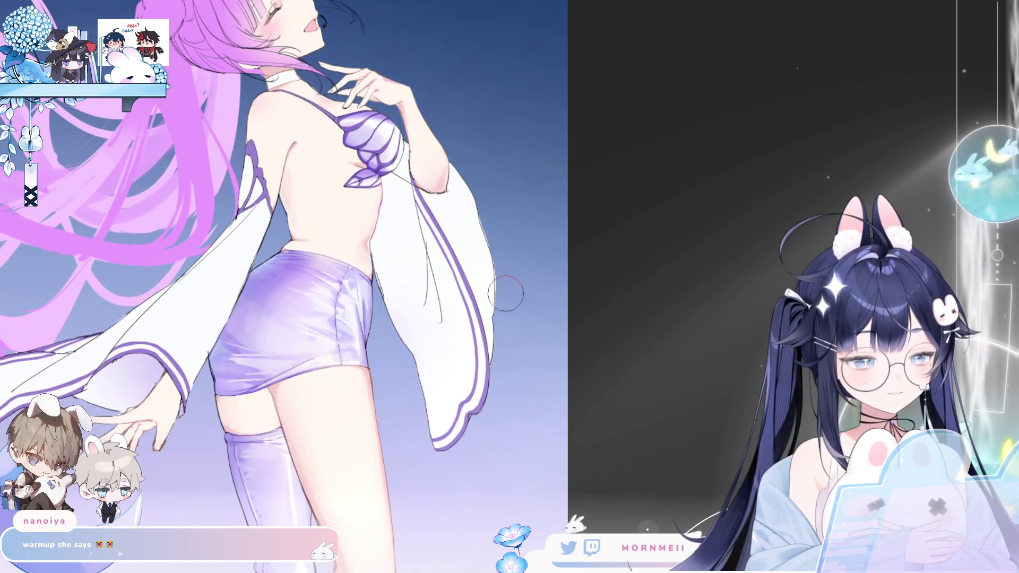
drag(285, 307, 400, 275)
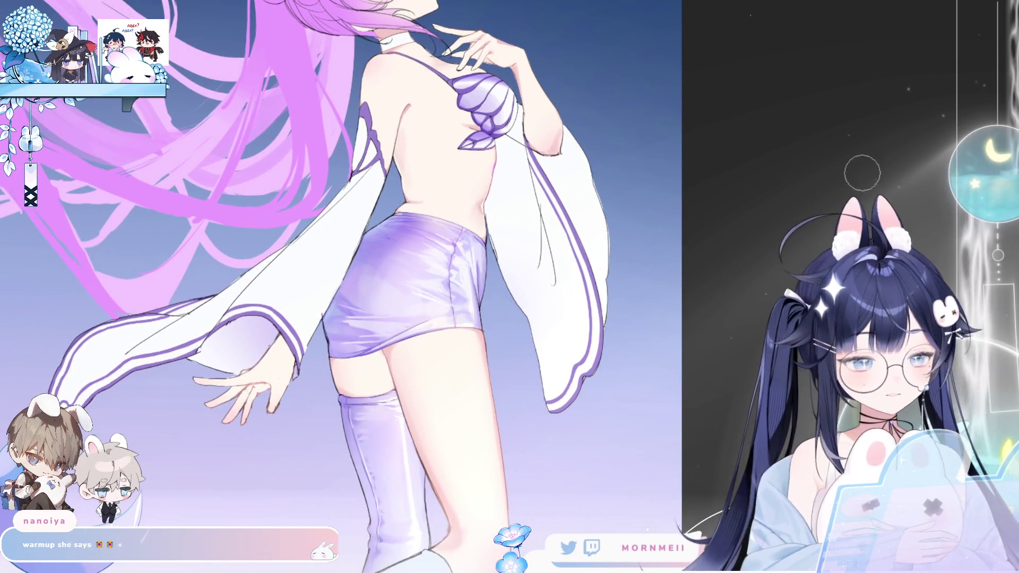
key(h)
key(h)
drag(451, 536, 421, 336)
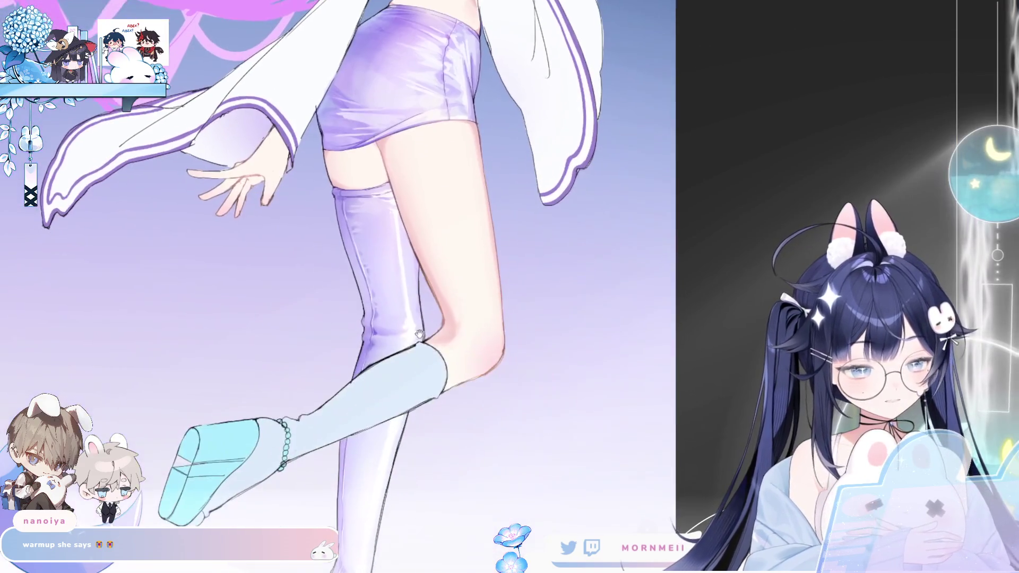
key(ctrl+0)
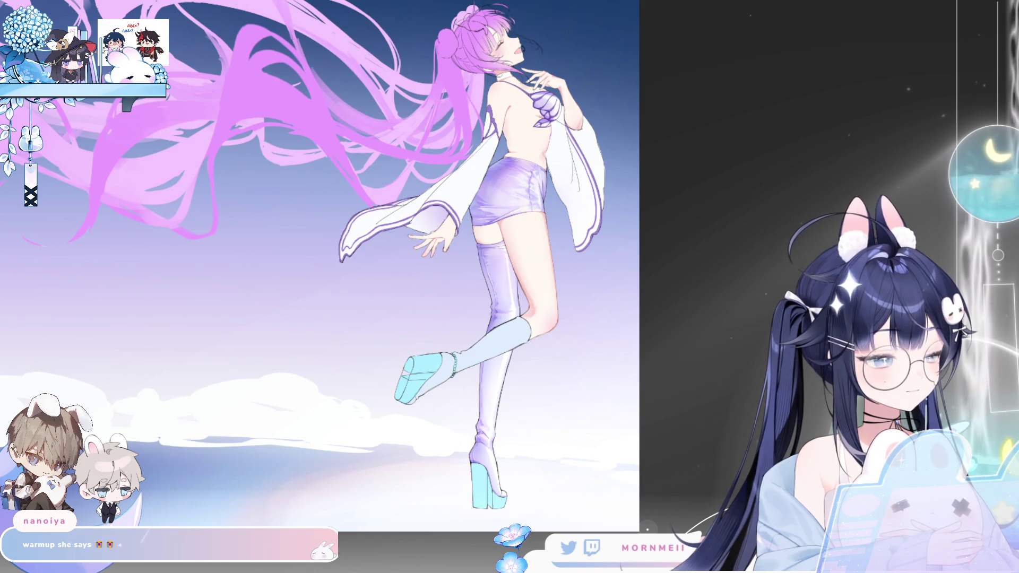
Zoom in and out on the whole figure with mirror checks, then zoom in on the legs
scroll(381, 117, up, 5)
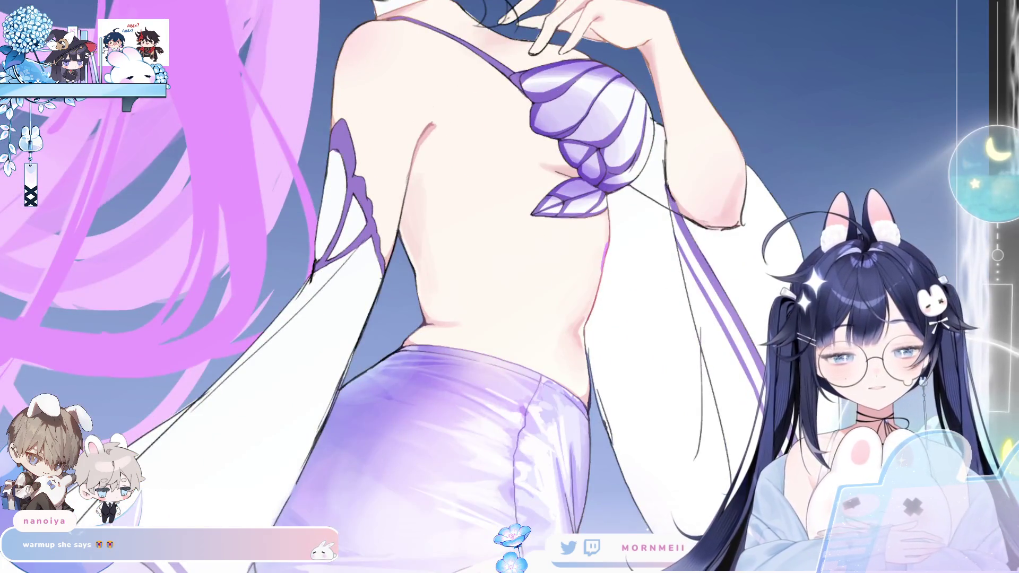
scroll(174, 118, down, 3)
scroll(277, 234, up, 3)
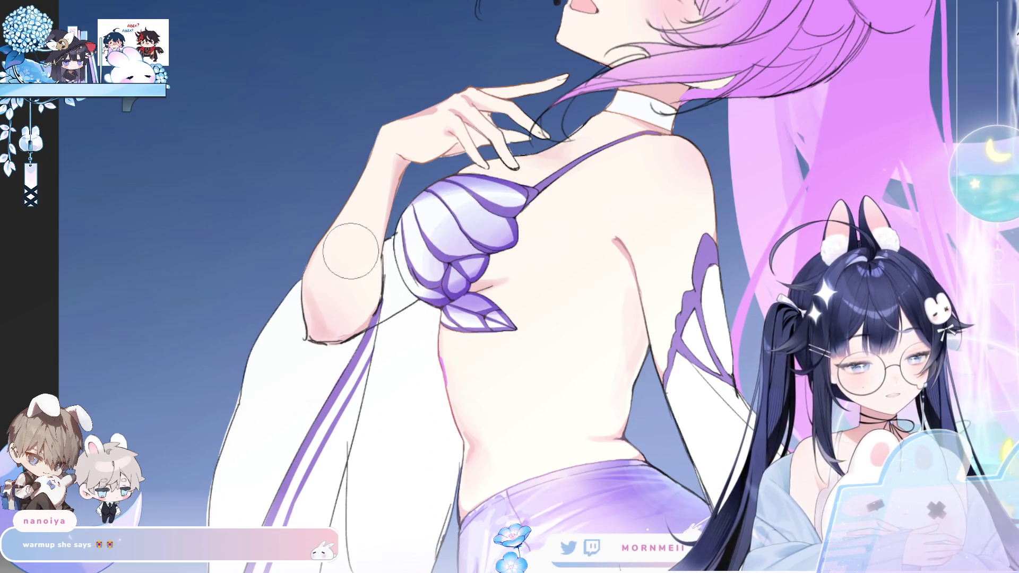
scroll(501, 292, down, 5)
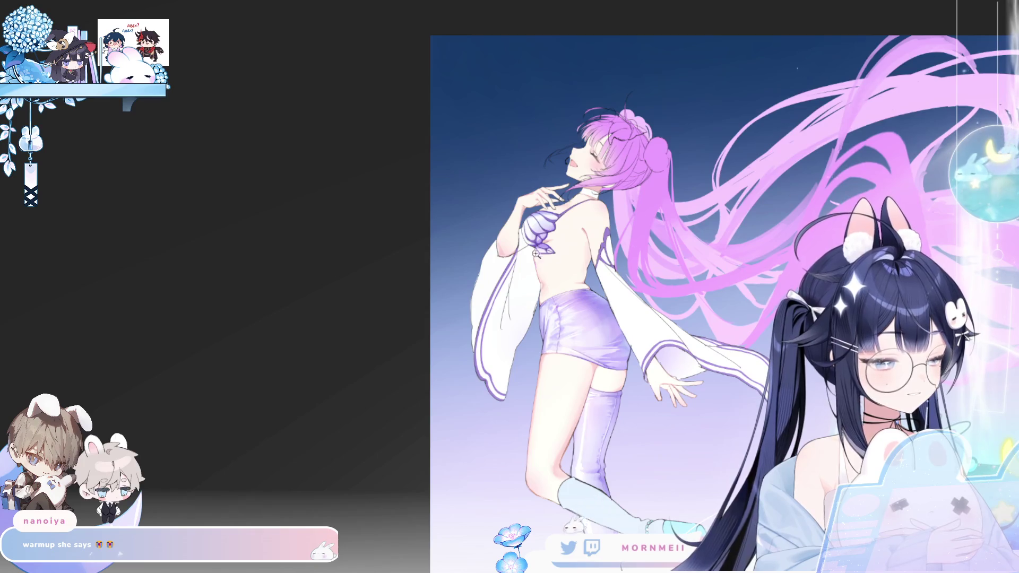
scroll(536, 255, up, 5)
scroll(410, 262, down, 1)
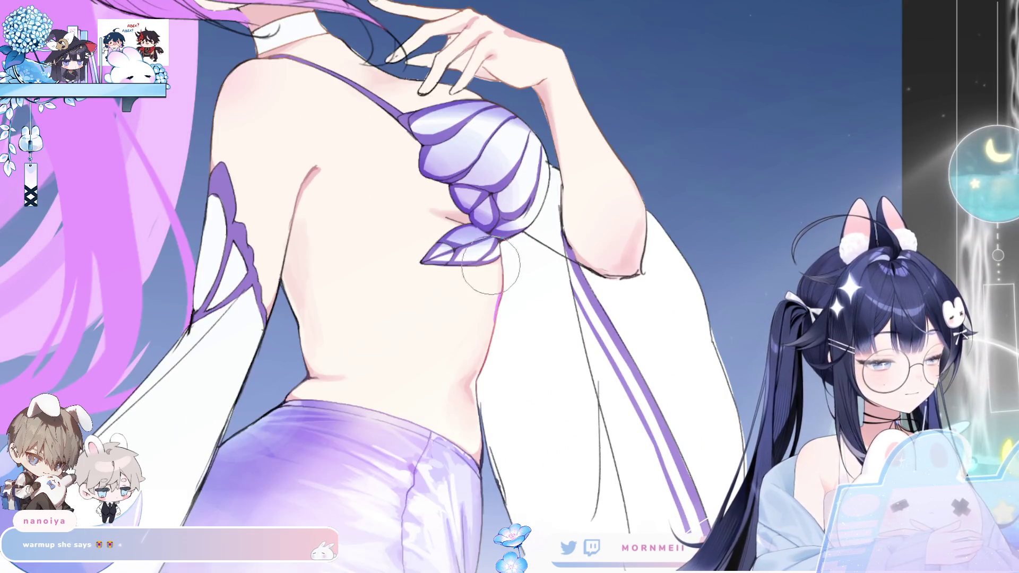
scroll(499, 263, down, 5)
key(h)
scroll(500, 261, up, 1)
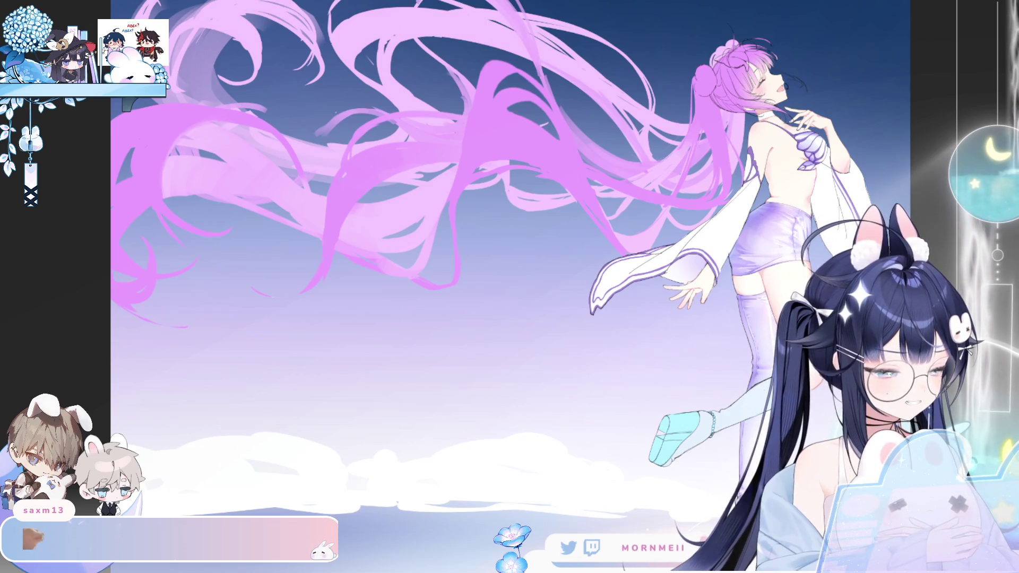
key(h)
key(h)
click(482, 302)
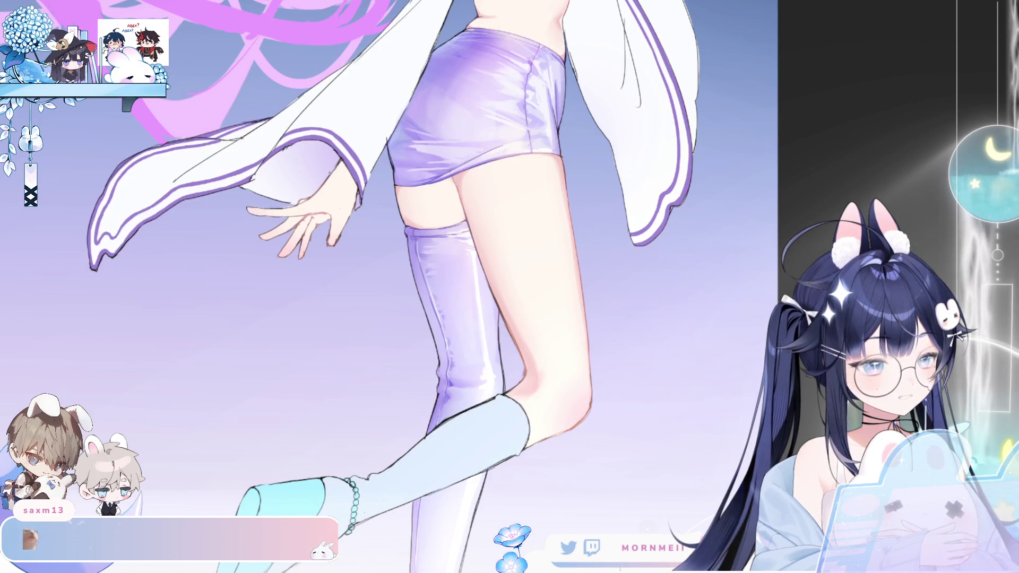
Move to the raised leg and try a darker blue stroke on the ankle sock, then undo it
drag(813, 44, 845, 190)
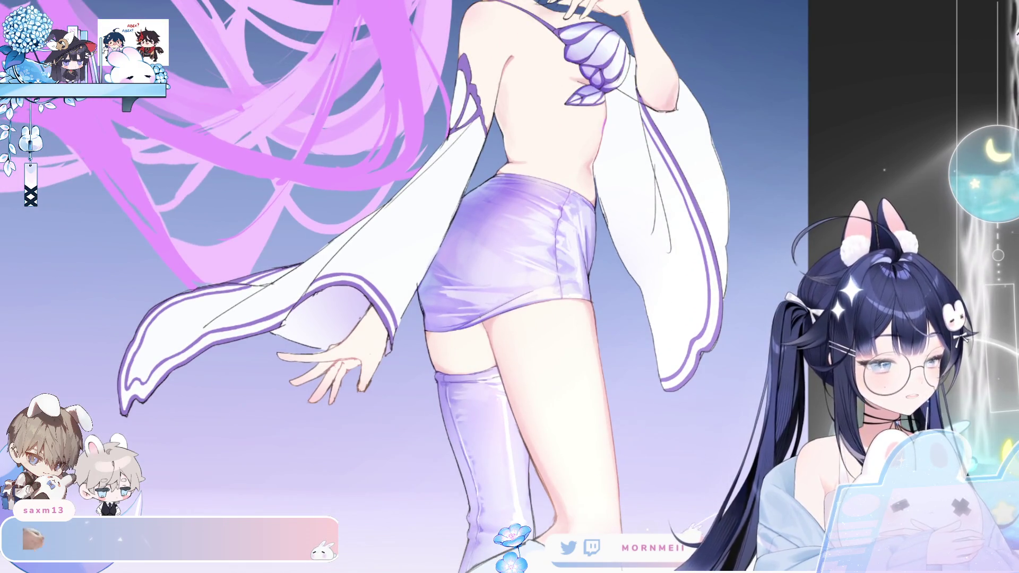
scroll(480, 115, down, 5)
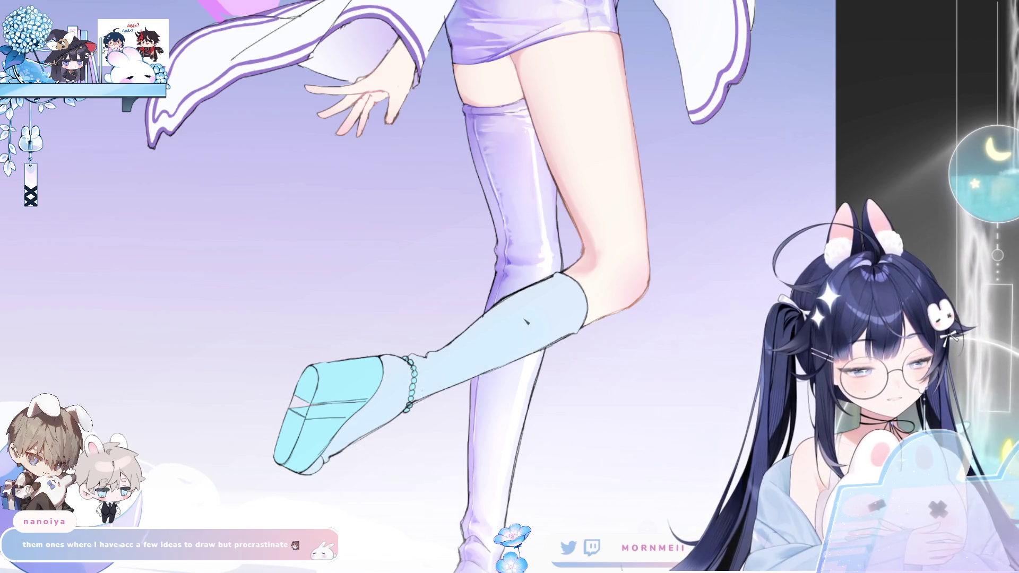
scroll(589, 314, down, 6)
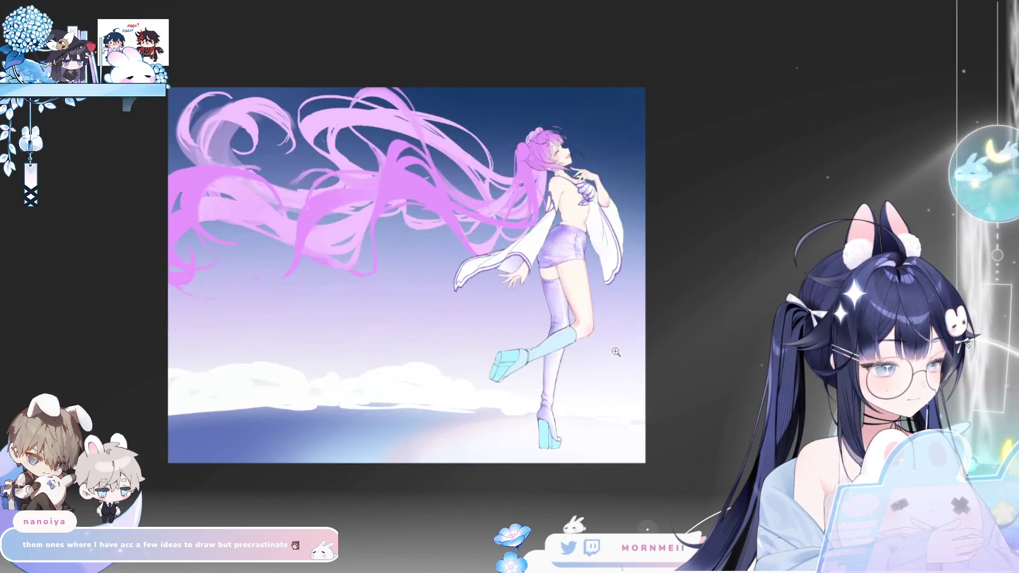
scroll(618, 353, up, 5)
key(h)
key(h)
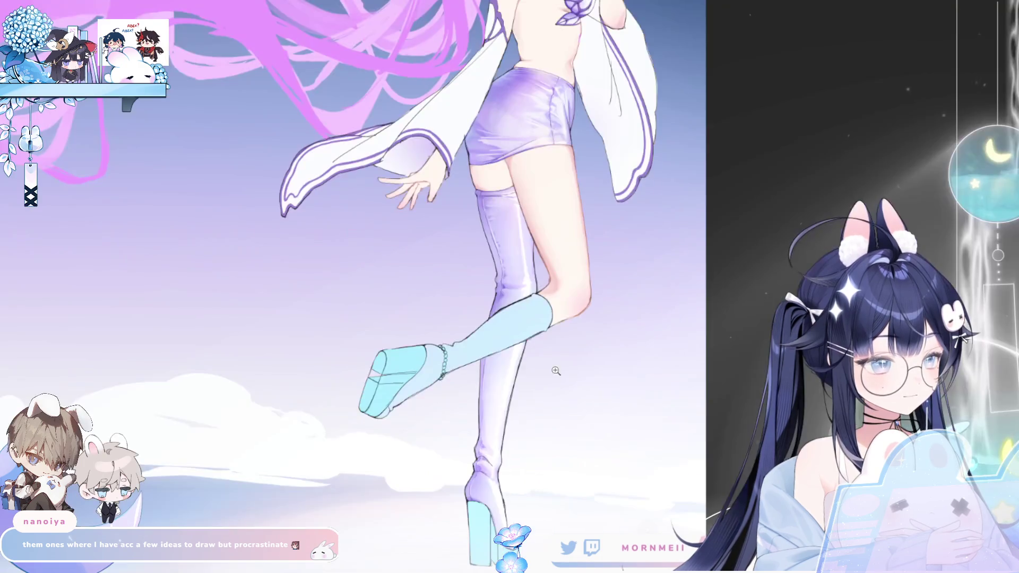
drag(560, 370, 485, 388)
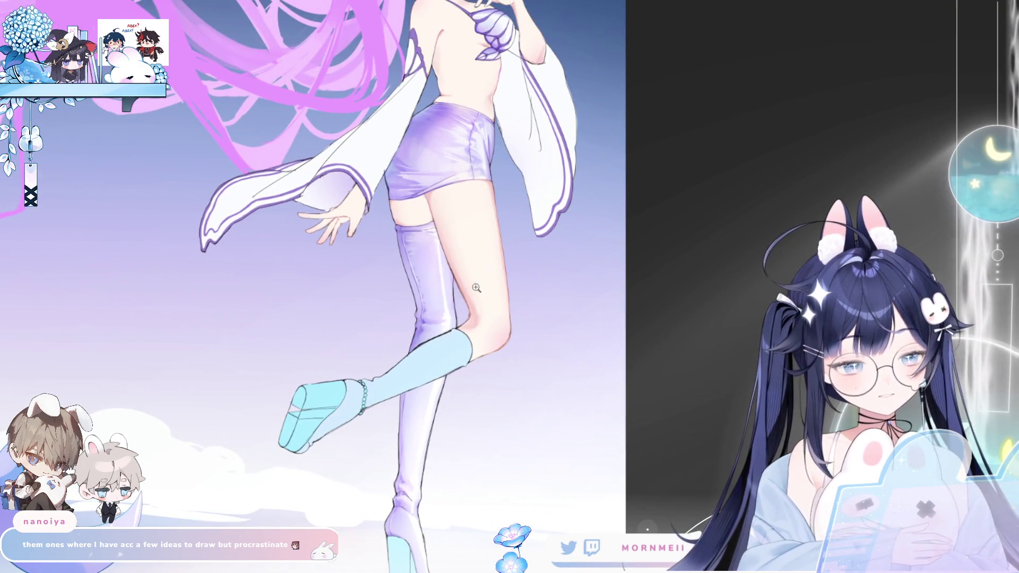
scroll(368, 382, up, 2)
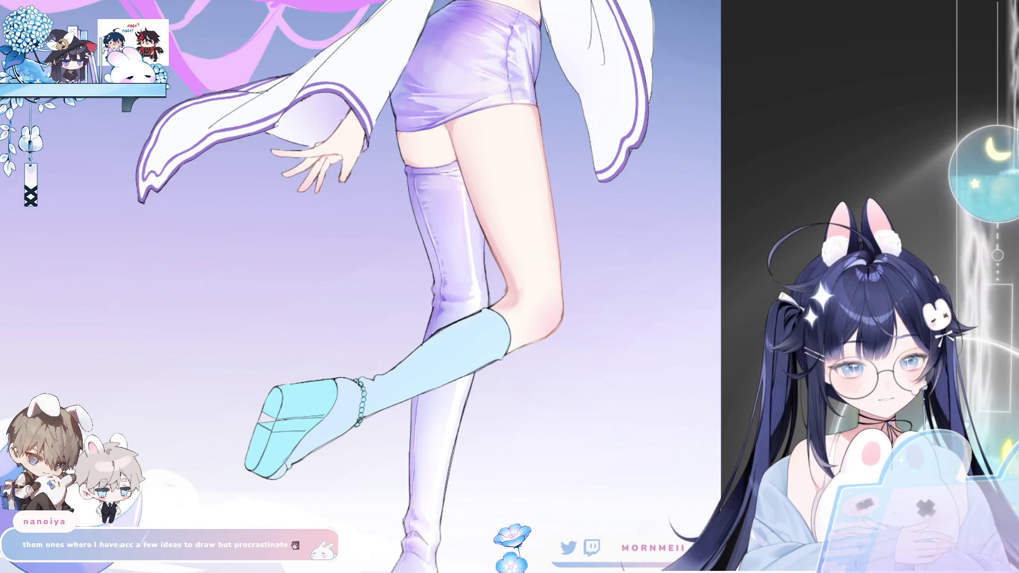
drag(343, 399, 377, 404)
key(ctrl+z)
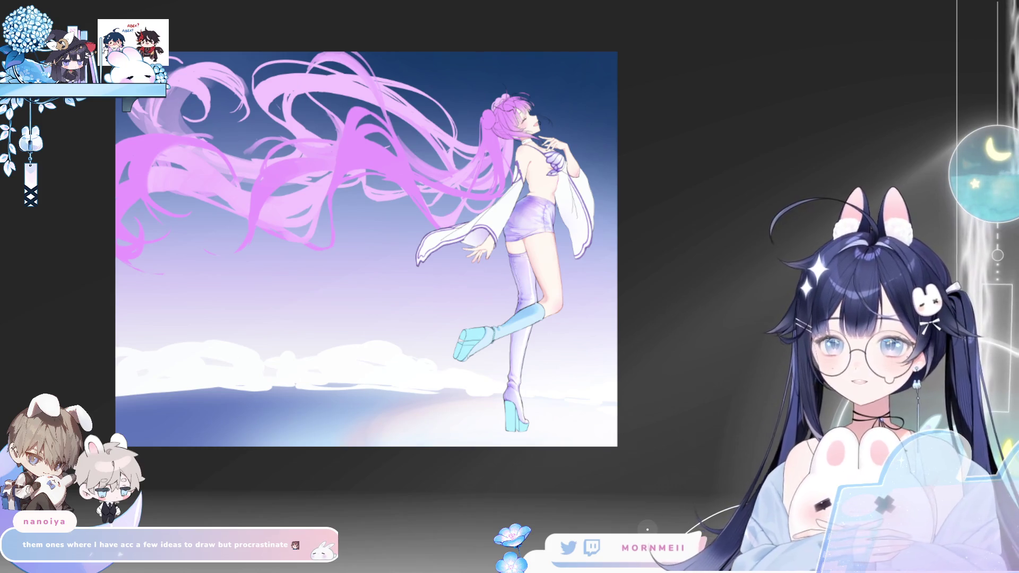
Zoom in closer on the raised boot with the sock back to light blue
scroll(498, 299, up, 5)
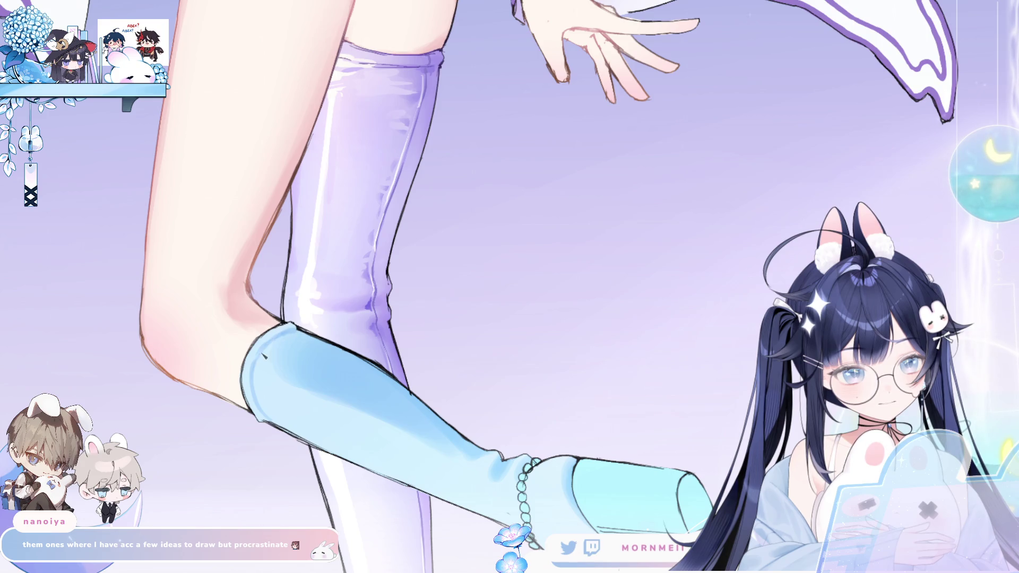
key(h)
key(h)
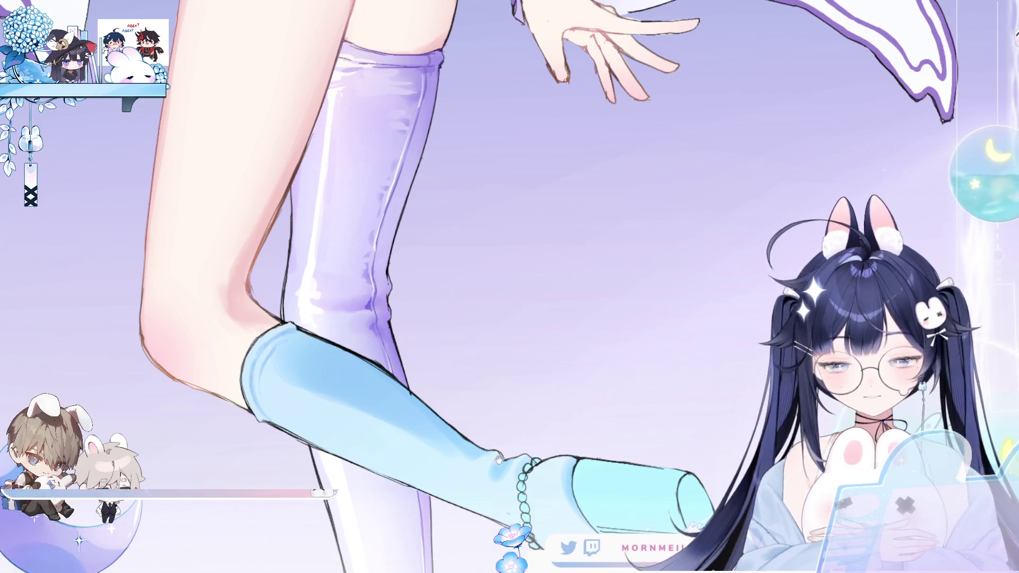
scroll(521, 243, down, 5)
key(h)
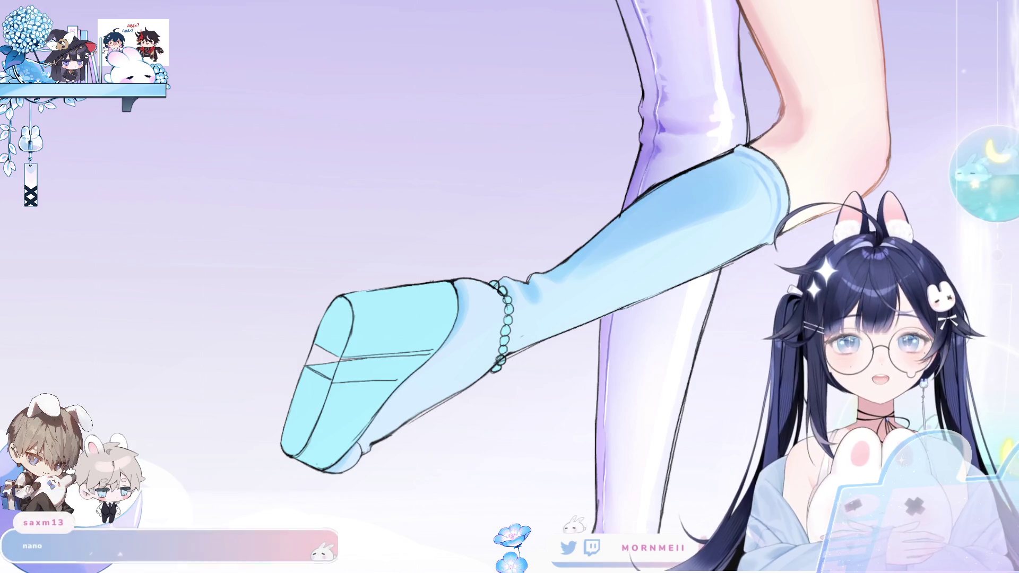
drag(678, 436, 518, 404)
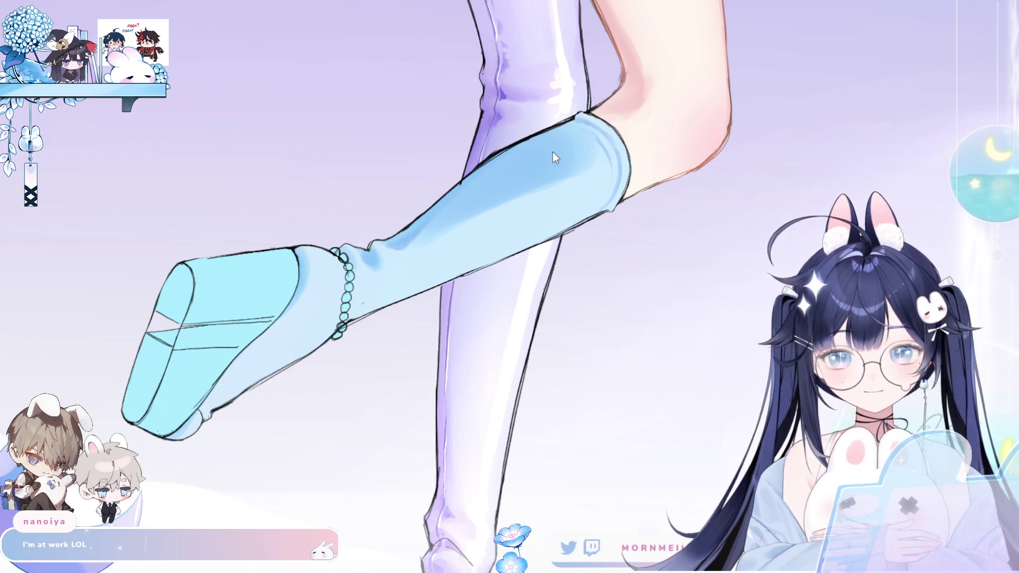
scroll(449, 367, up, 3)
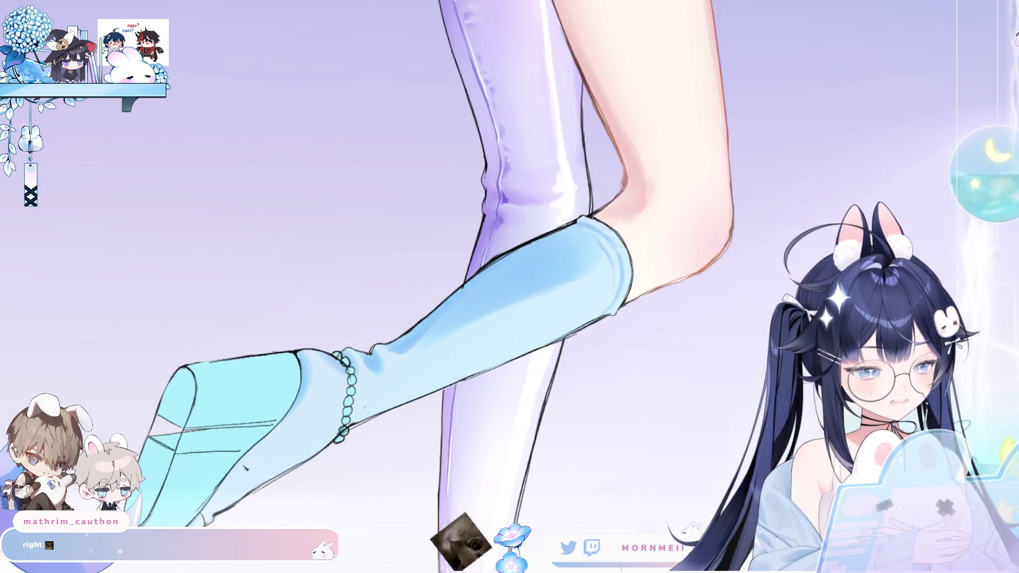
drag(370, 293, 407, 256)
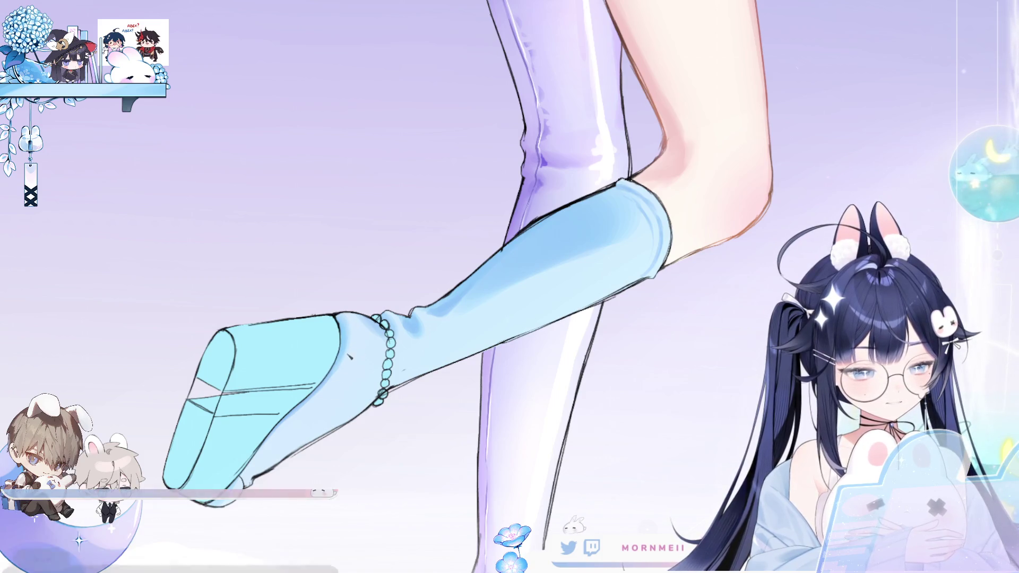
drag(351, 366, 292, 395)
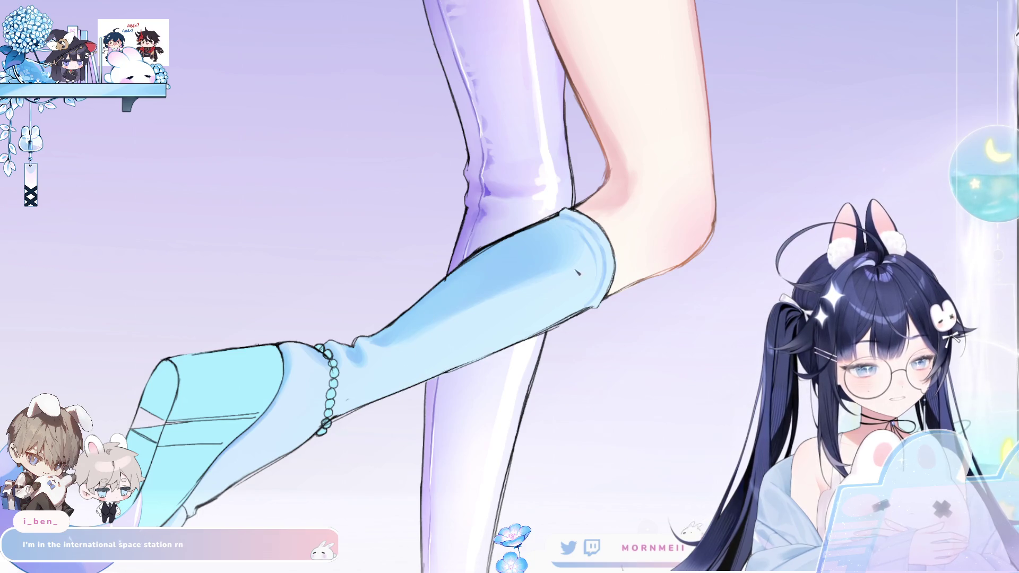
key(h)
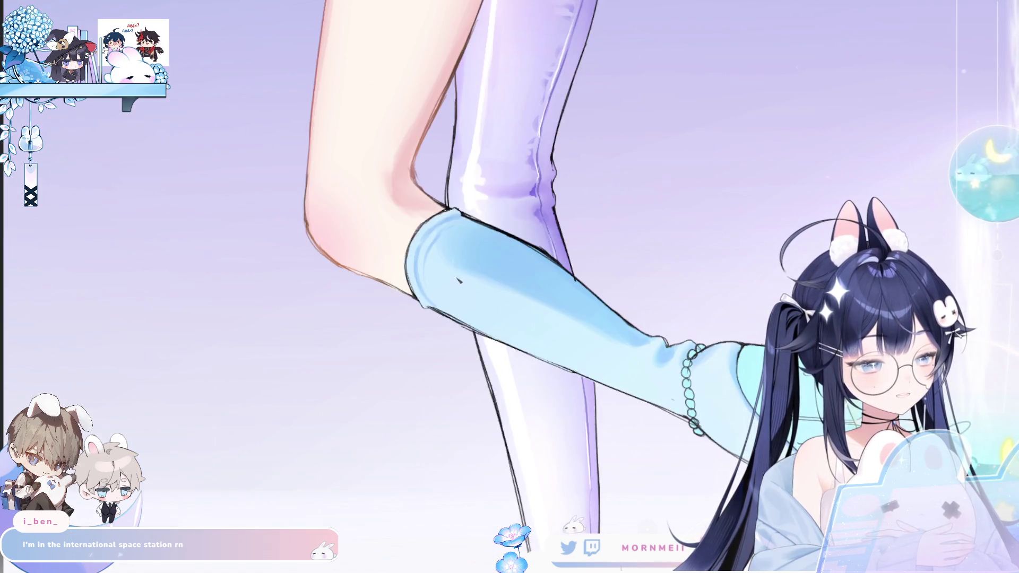
key(h)
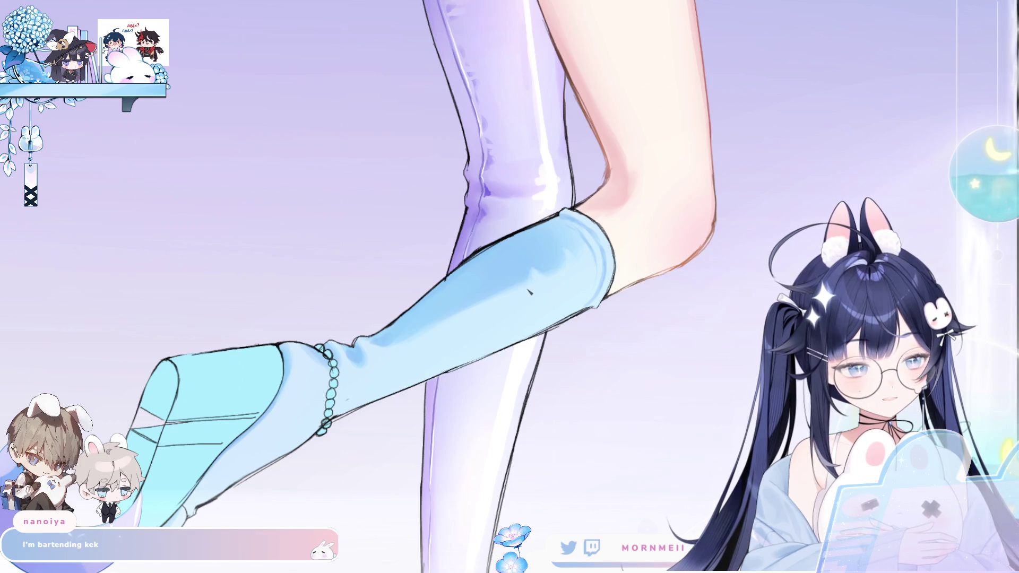
key(h)
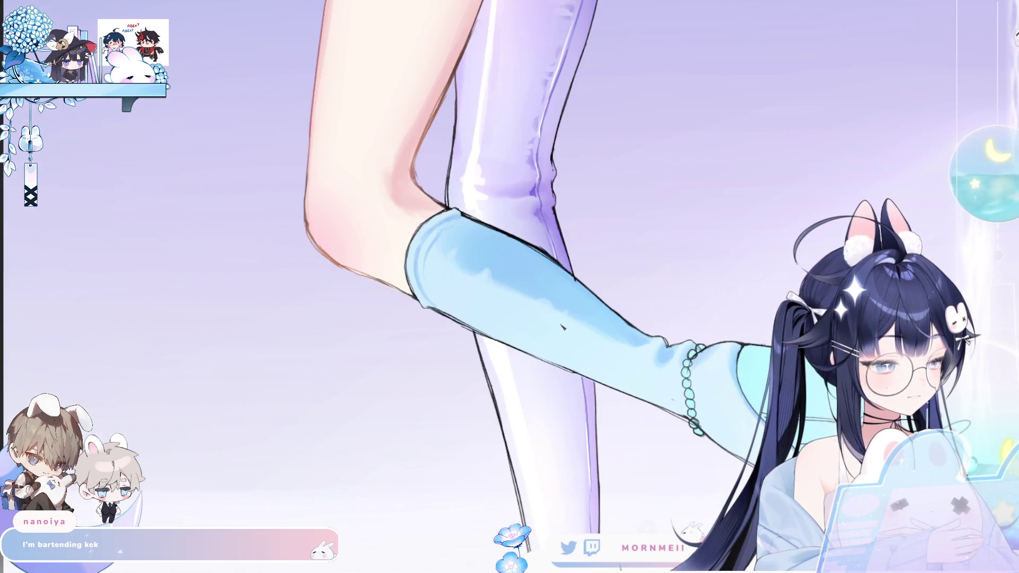
key(h)
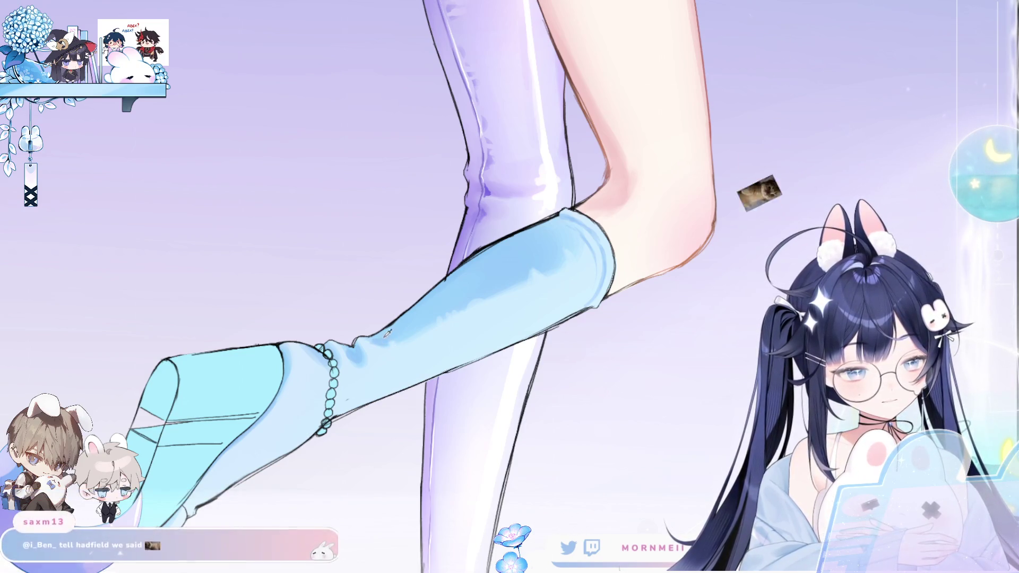
key(h)
key(h)
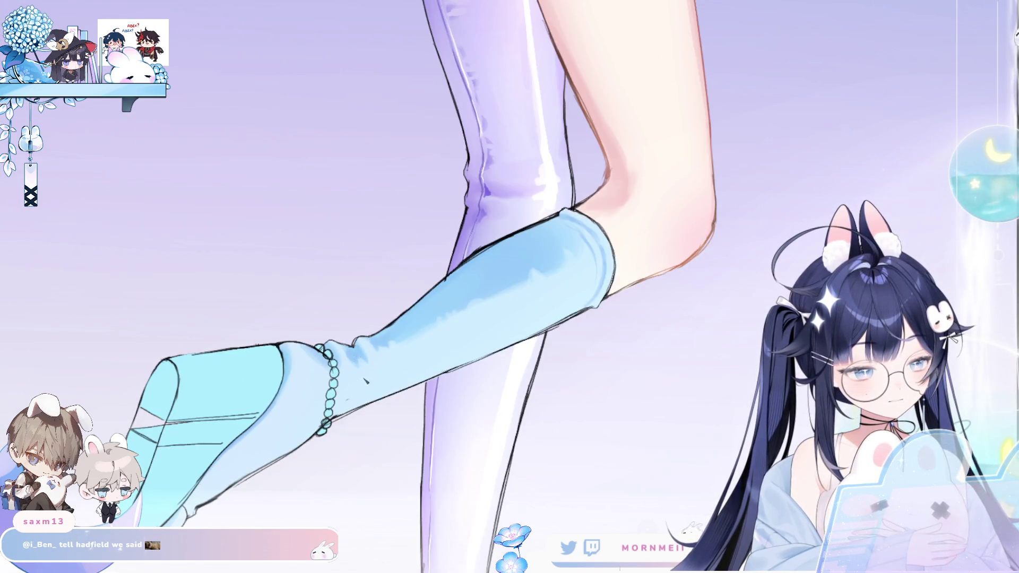
scroll(382, 362, down, 3)
key(h)
key(h)
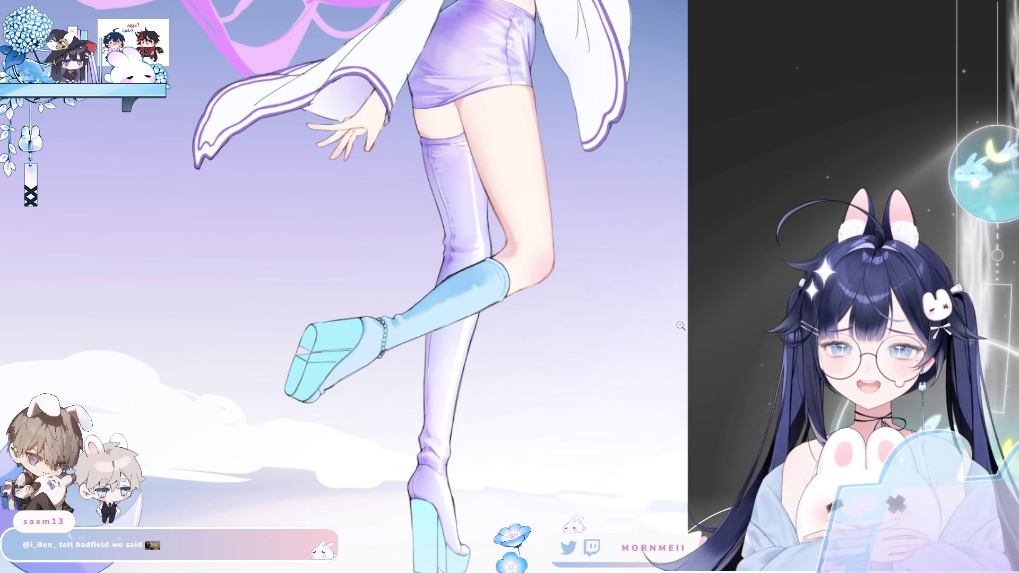
scroll(401, 303, up, 5)
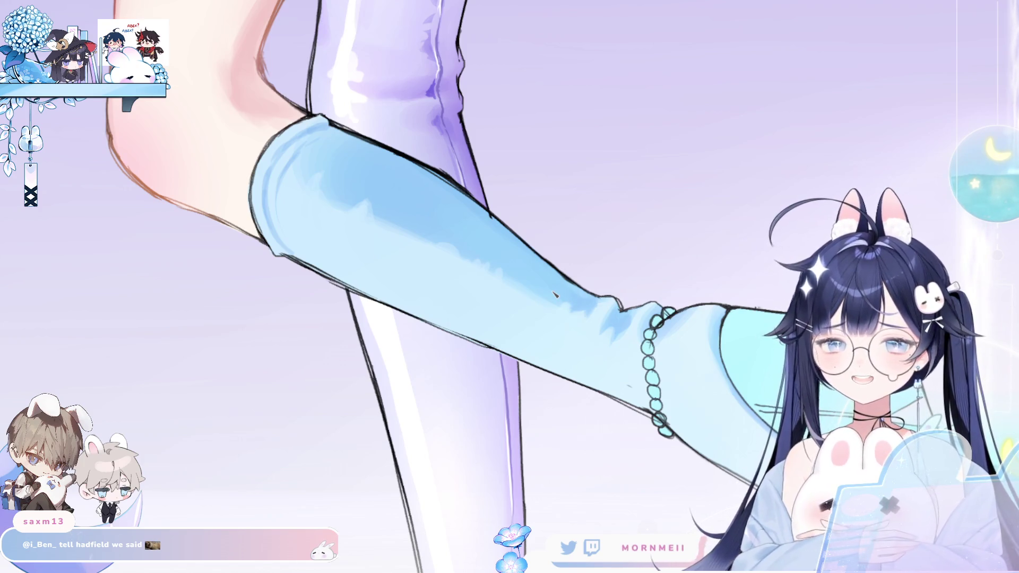
key(h)
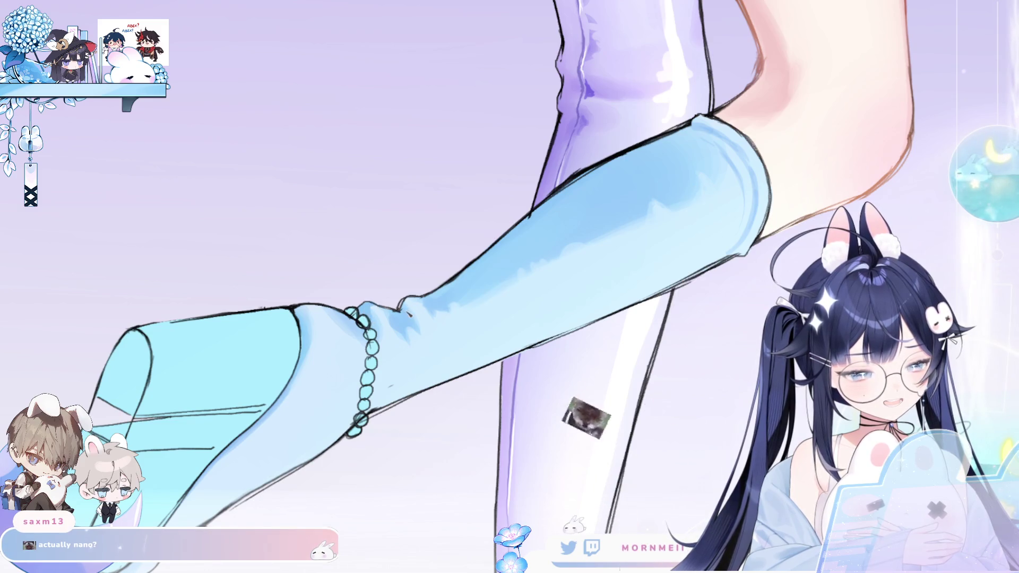
drag(420, 413, 481, 405)
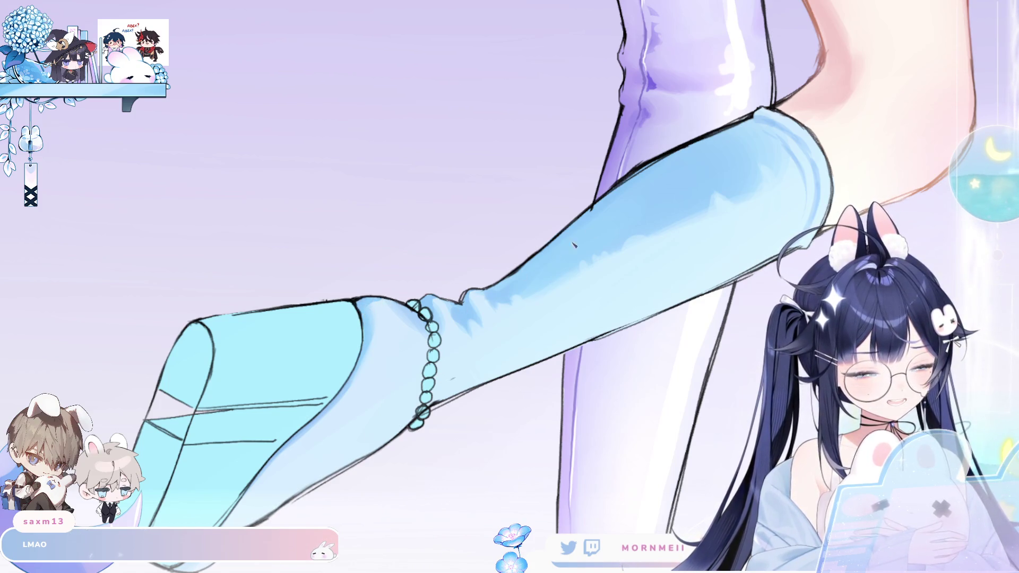
key(m)
key(m)
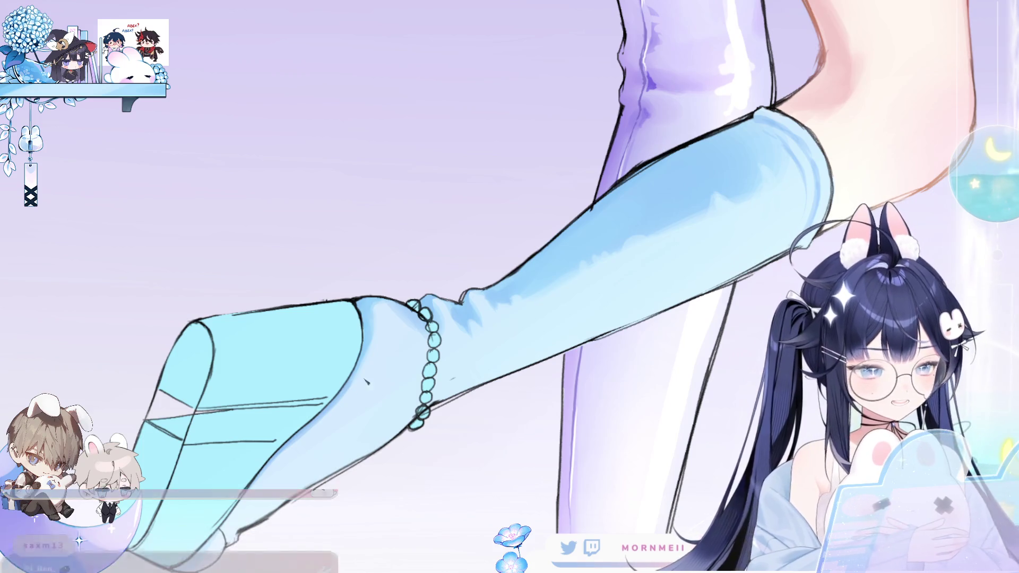
drag(633, 341, 308, 280)
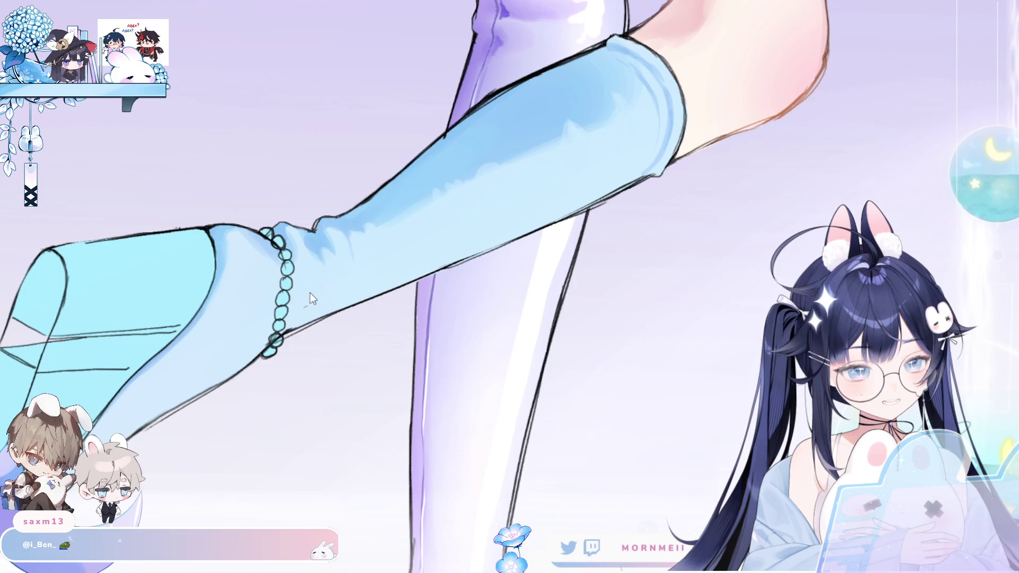
key(m)
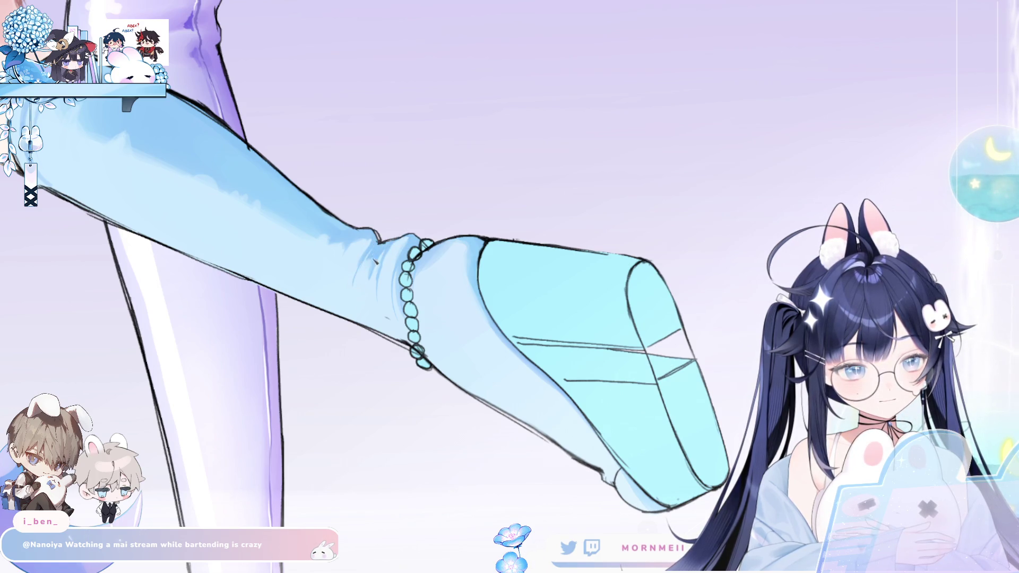
scroll(553, 220, down, 3)
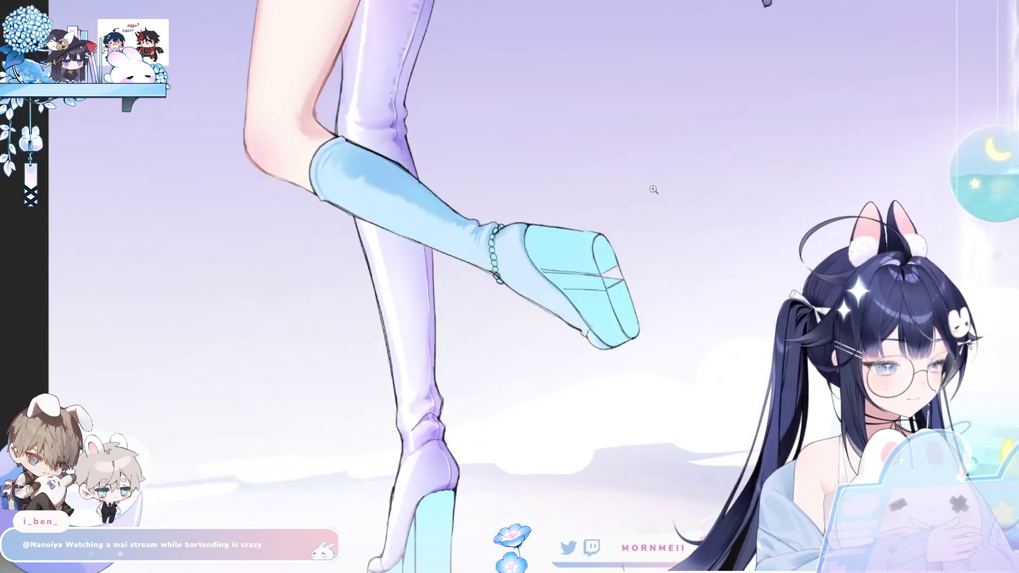
key(h)
scroll(509, 287, up, 3)
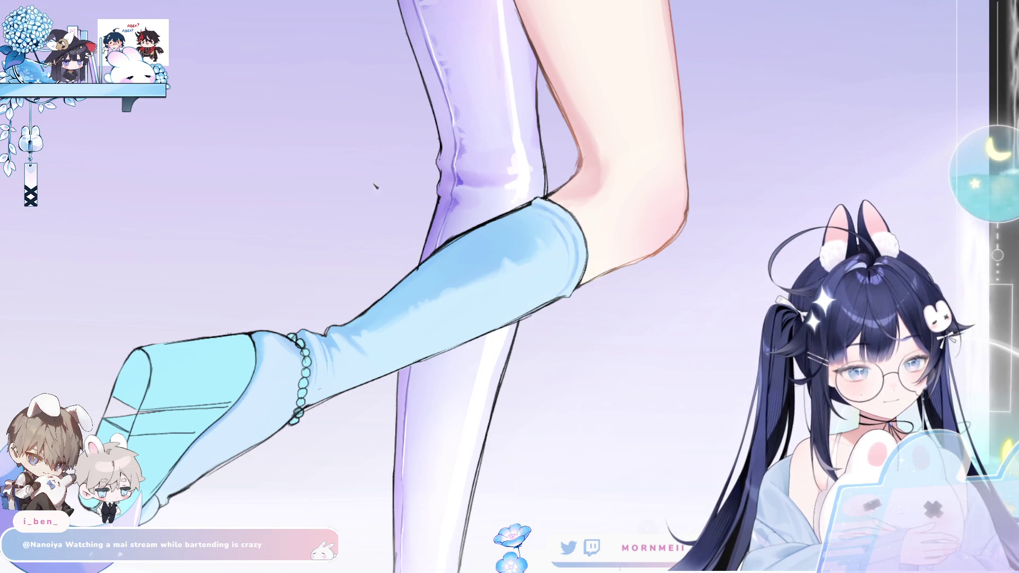
key(h)
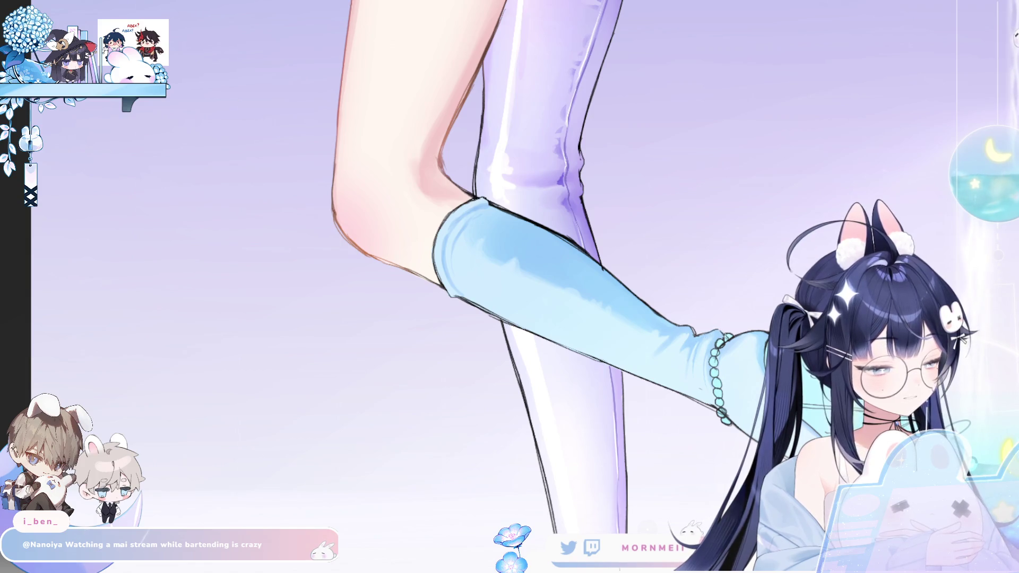
key(h)
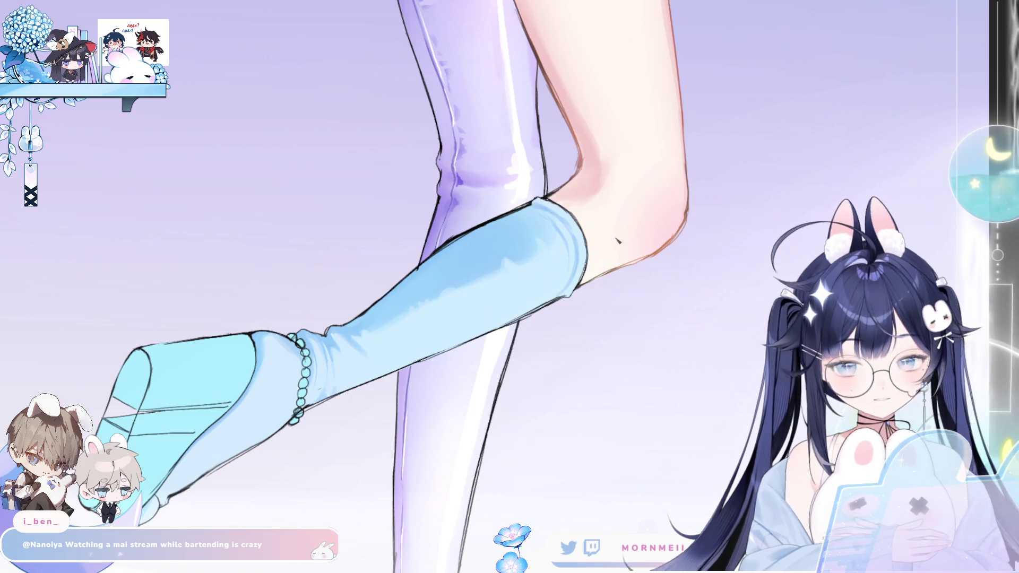
key(h)
drag(698, 449, 395, 476)
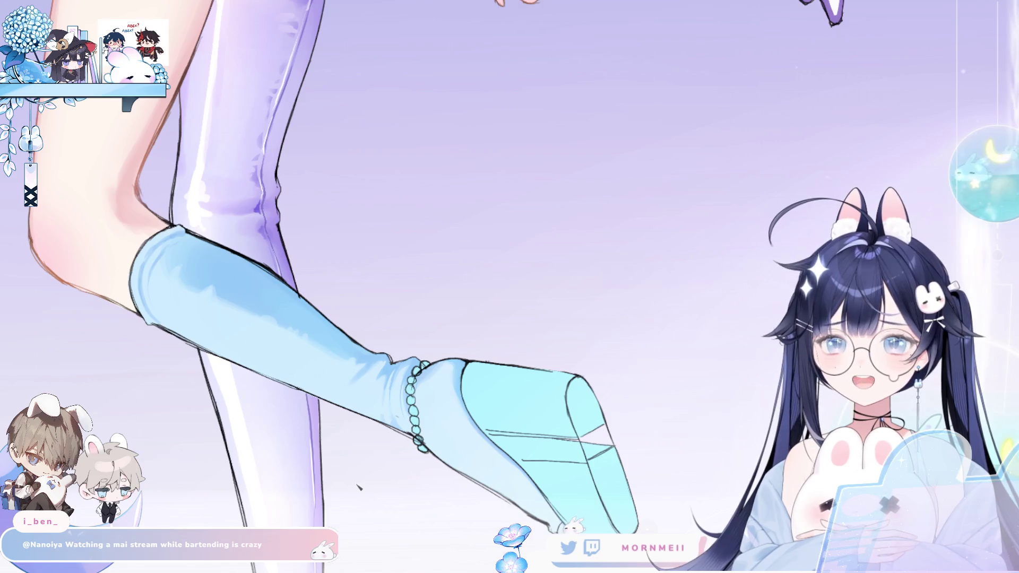
key(h)
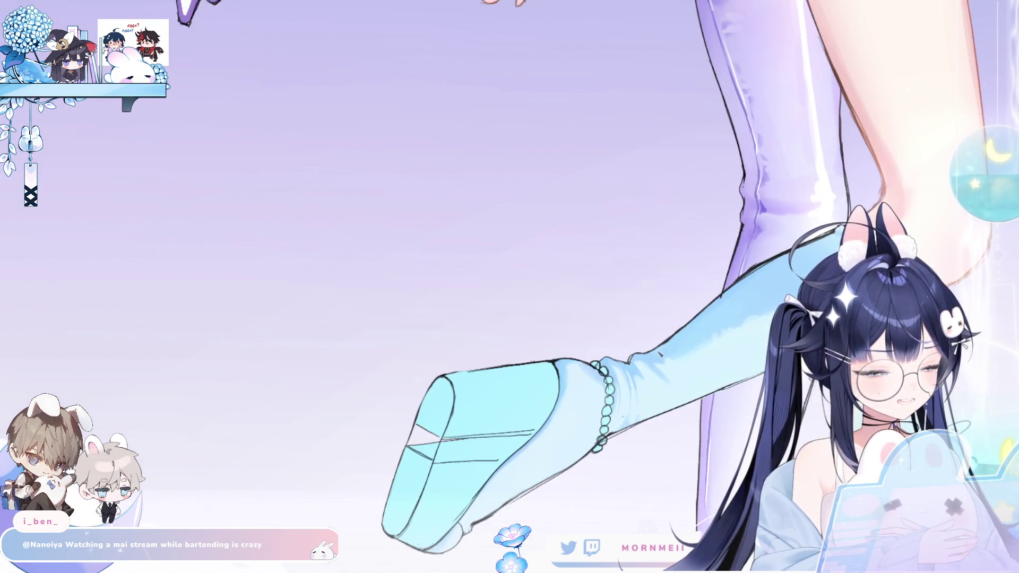
key(h)
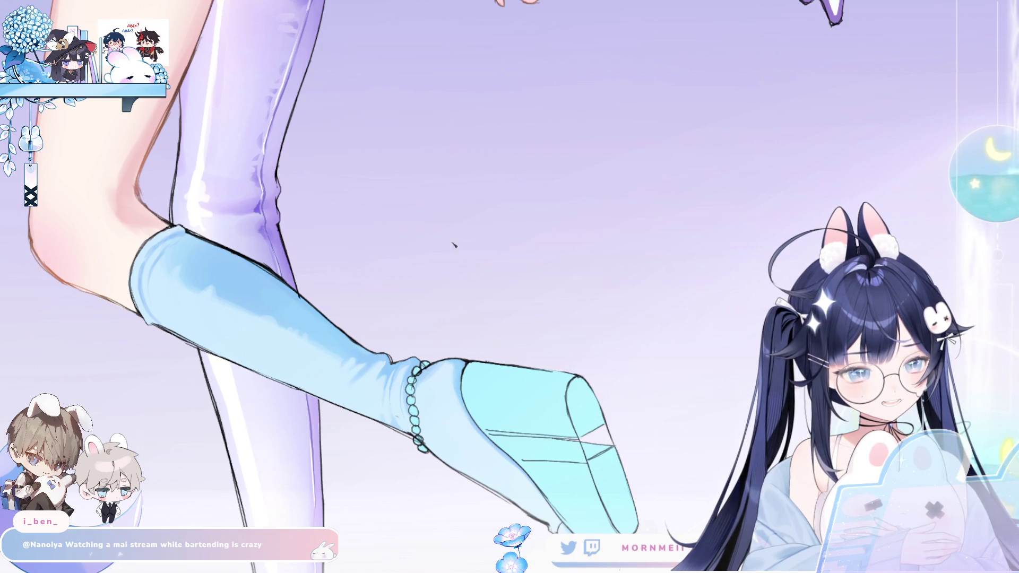
key(h)
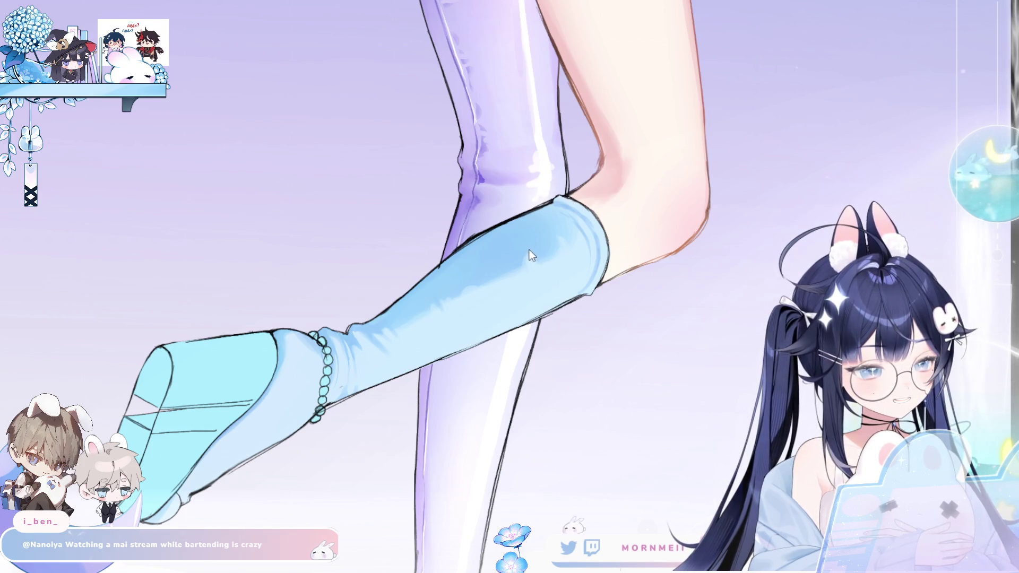
key(h)
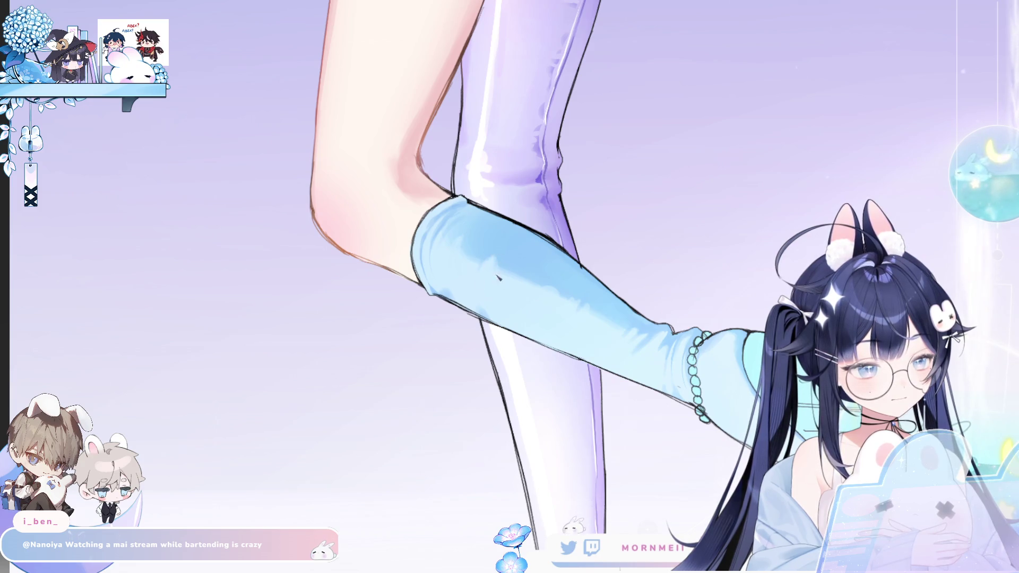
scroll(369, 438, down, 3)
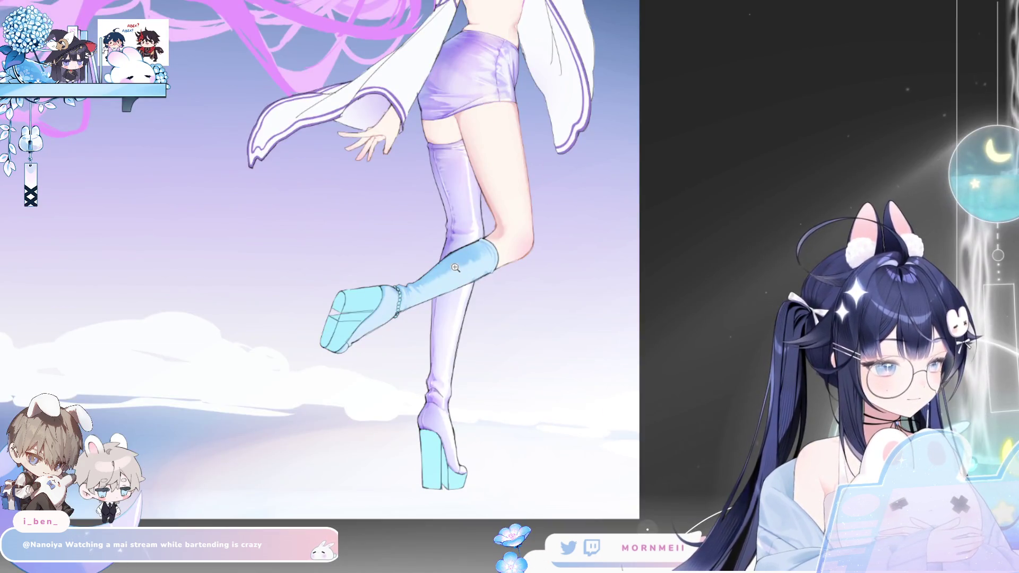
scroll(459, 268, up, 2)
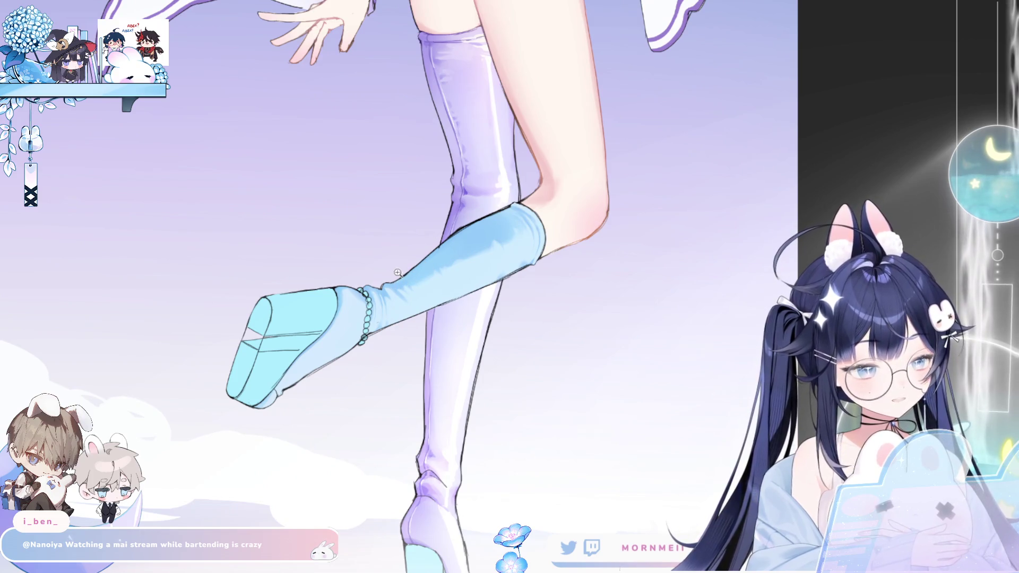
scroll(395, 272, up, 1)
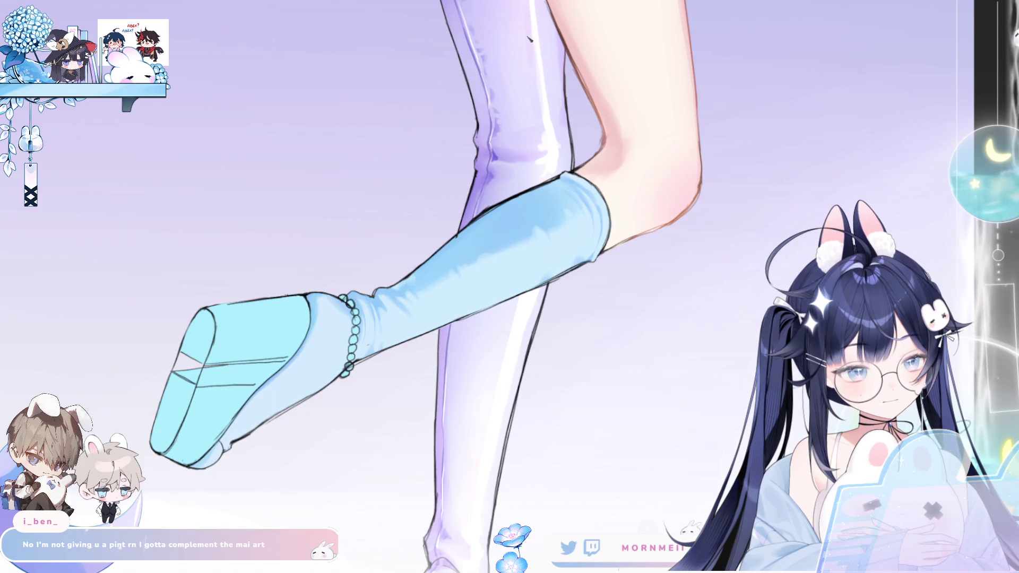
key(m)
key(m)
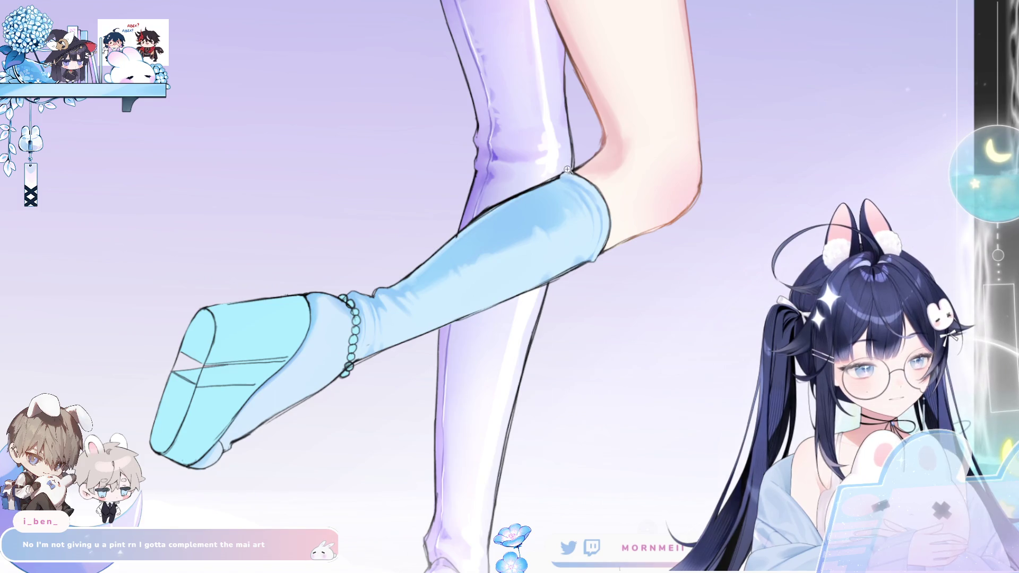
key(ctrl+0)
key(m)
key(m)
key(ctrl+plus)
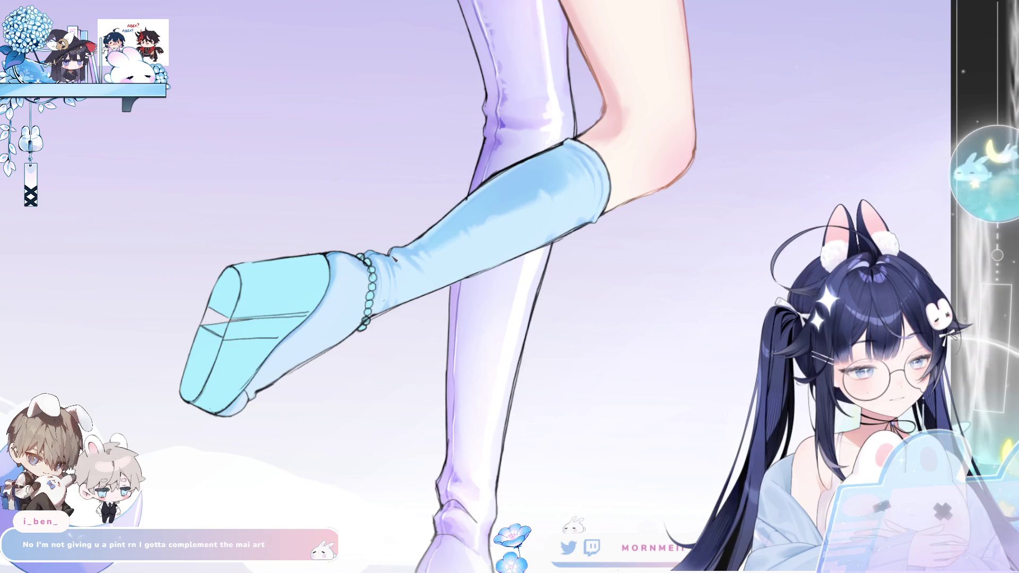
drag(527, 209, 426, 302)
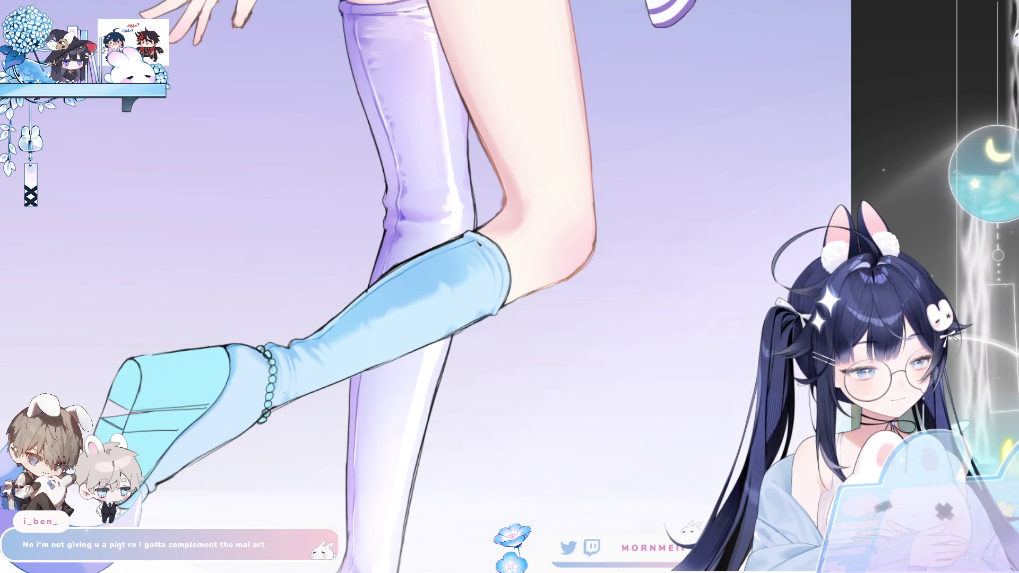
key(h)
key(h)
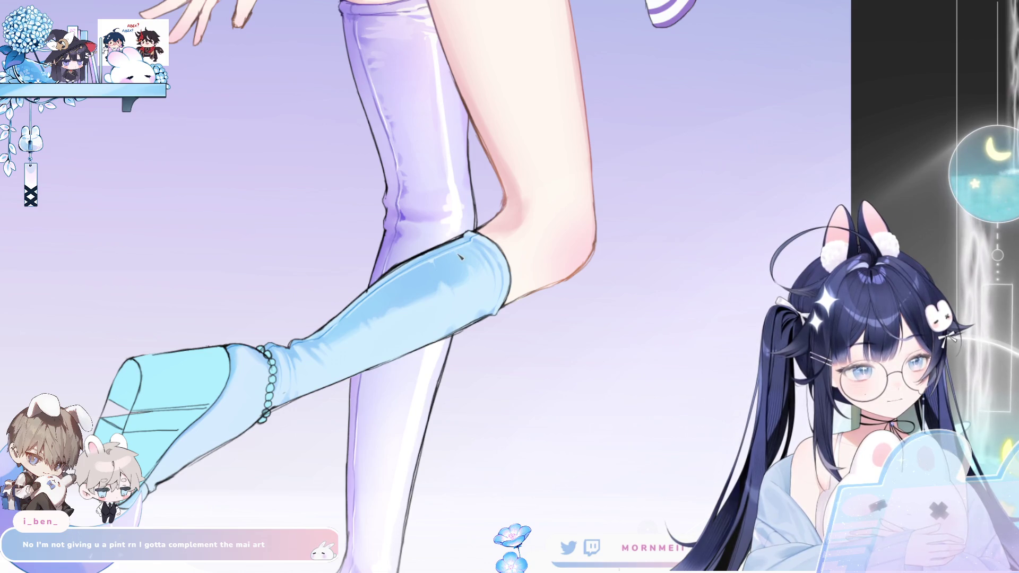
key(h)
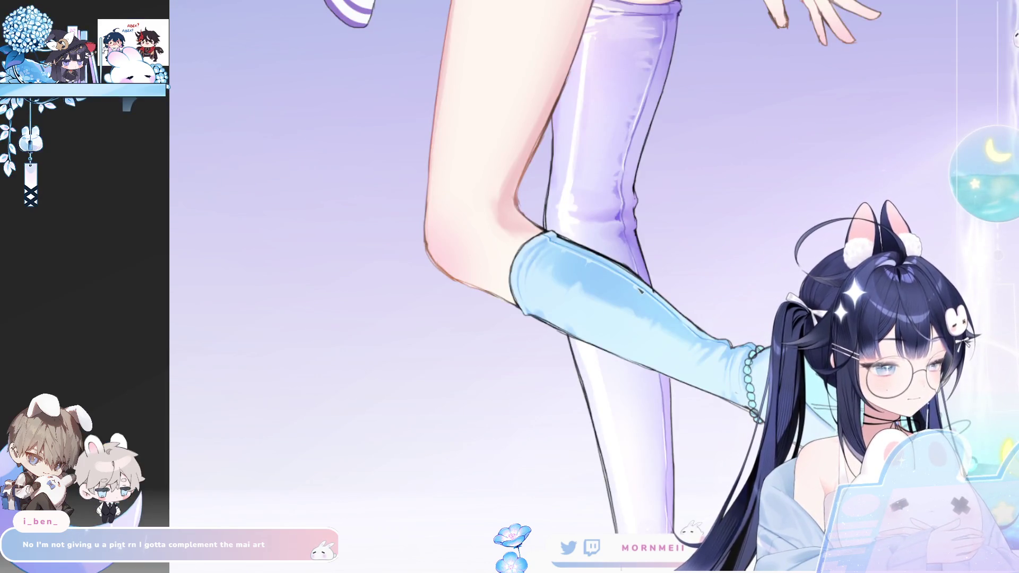
key(ctrl+minus)
key(h)
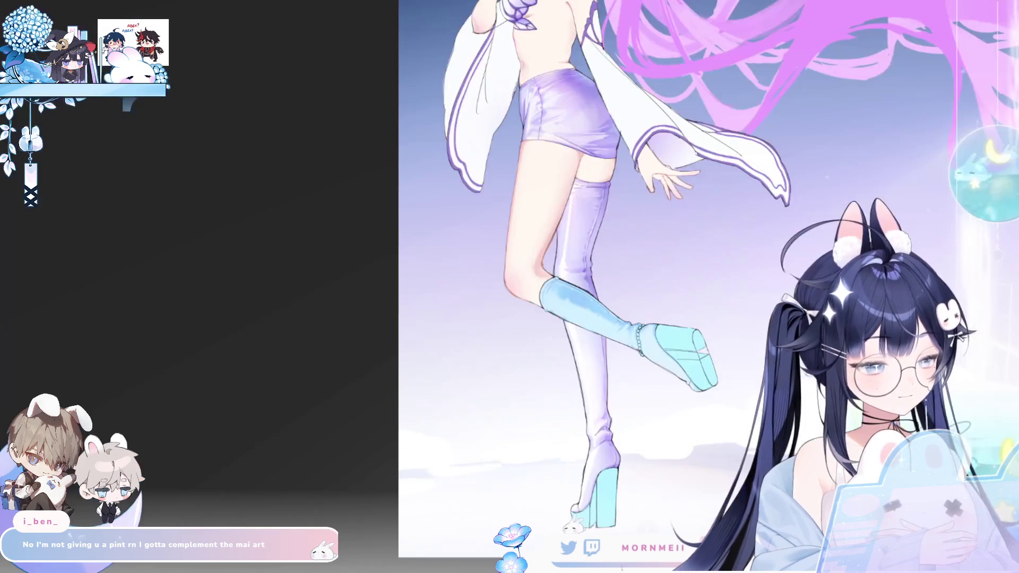
key(h)
click(481, 214)
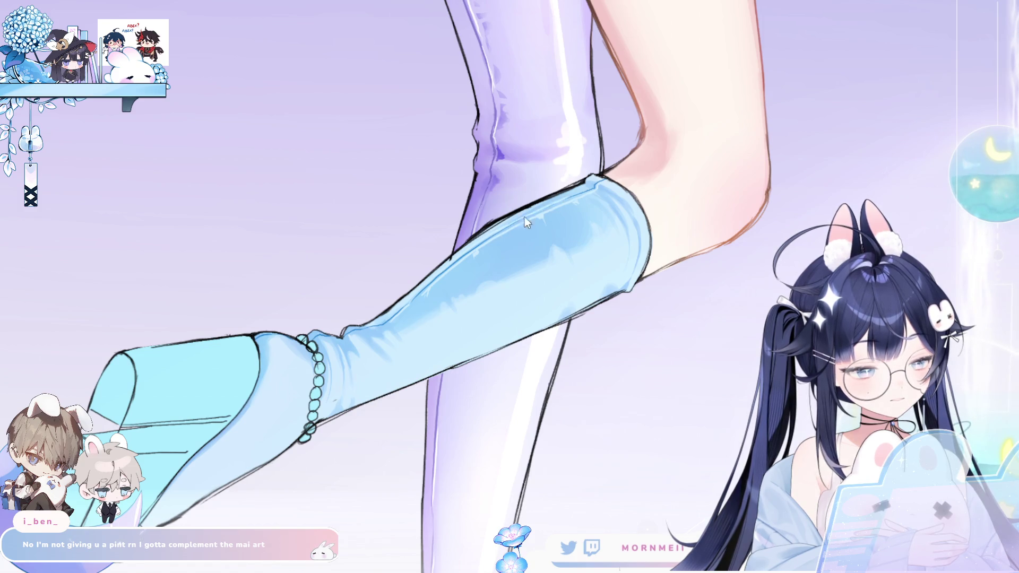
key(h)
key(h)
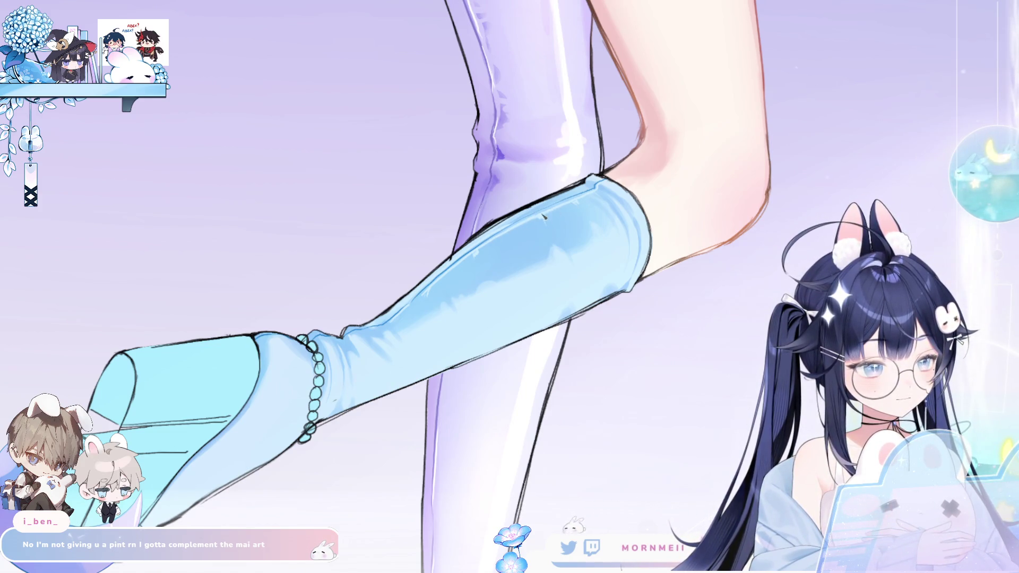
scroll(544, 215, down, 3)
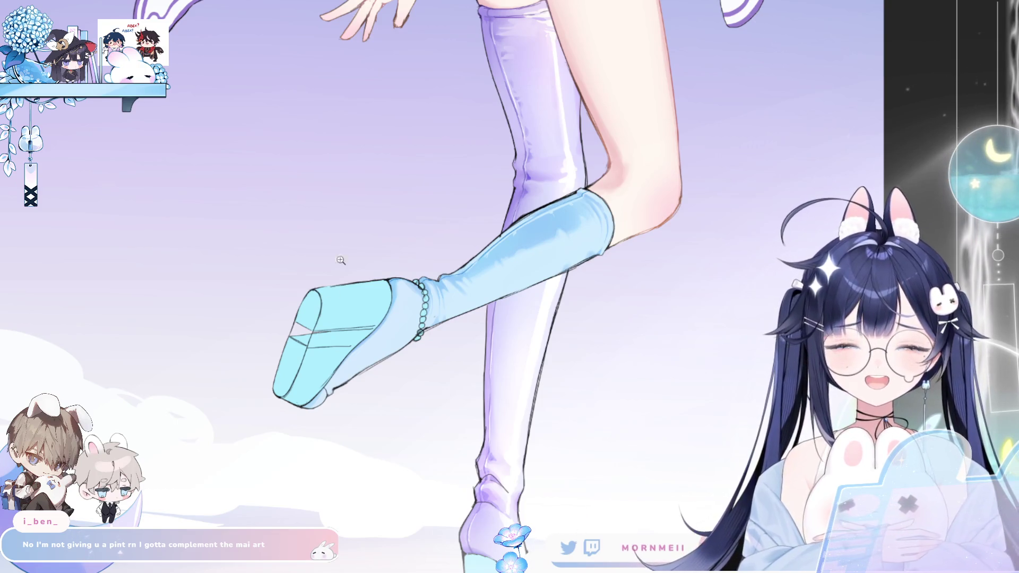
key(h)
key(ctrl+plus)
key(ctrl+plus)
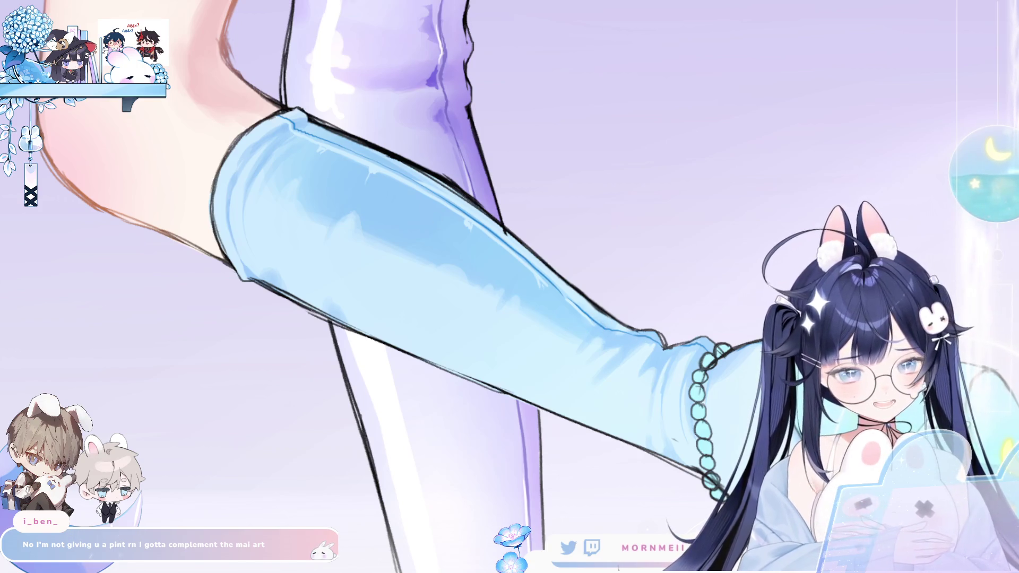
key(h)
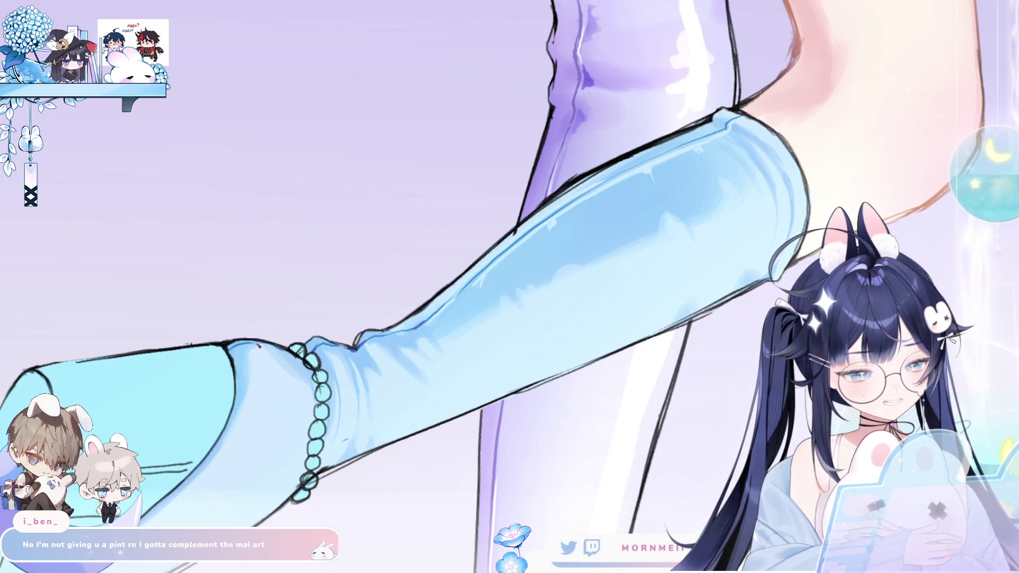
drag(684, 178, 488, 264)
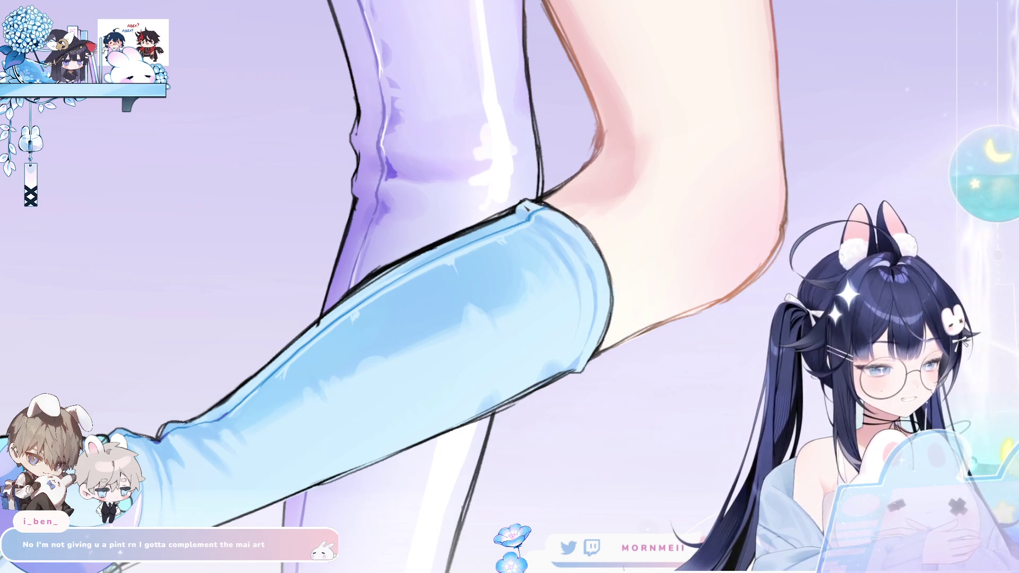
key(h)
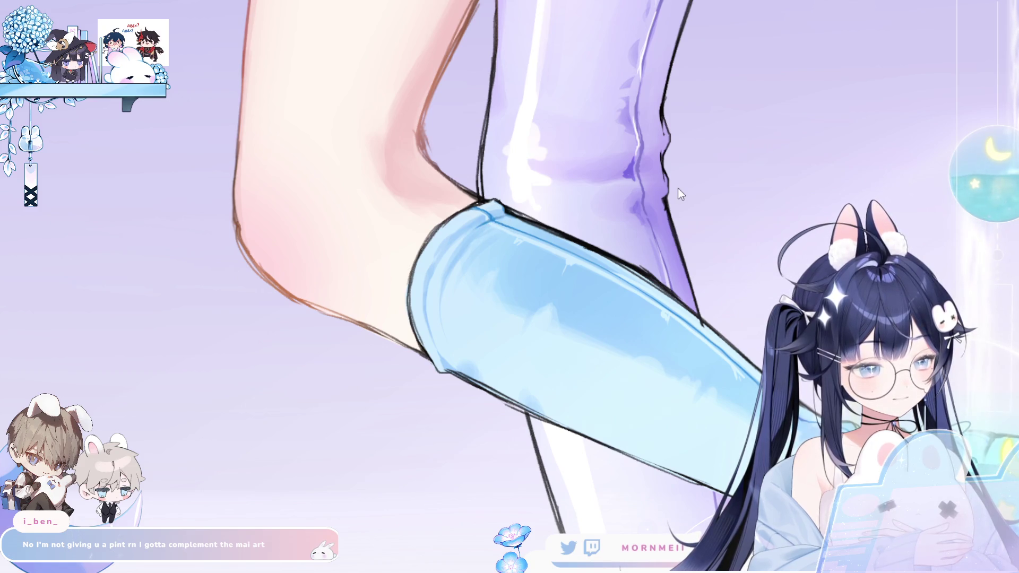
key(h)
scroll(391, 327, down, 3)
key(h)
scroll(392, 327, up, 5)
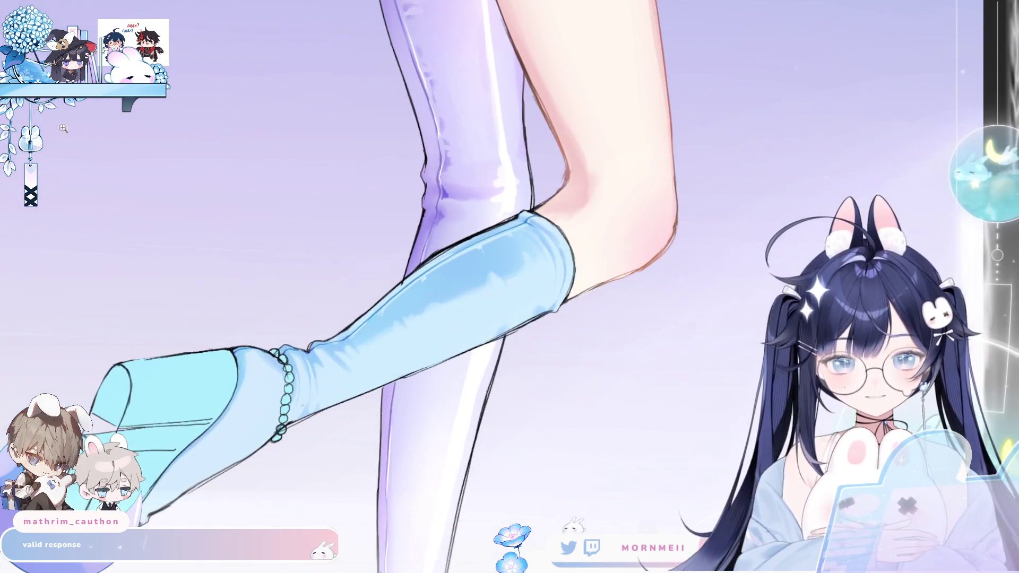
Lasso an area along the boot's upper edge, then deselect and mirror-check the leg
mouse_move(434, 269)
mouse_down()
mouse_move(489, 262)
mouse_move(429, 282)
mouse_up()
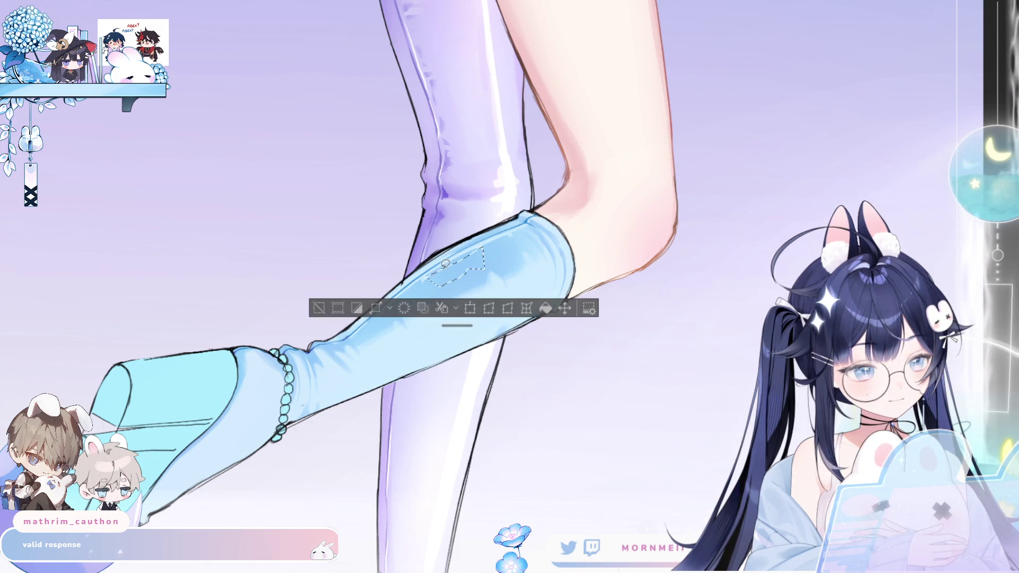
mouse_move(495, 239)
mouse_down()
mouse_move(512, 229)
mouse_move(498, 253)
mouse_move(485, 250)
mouse_move(528, 231)
mouse_move(401, 292)
mouse_move(415, 282)
mouse_move(428, 278)
mouse_move(370, 326)
mouse_move(393, 308)
mouse_move(504, 313)
mouse_move(56, 269)
mouse_up()
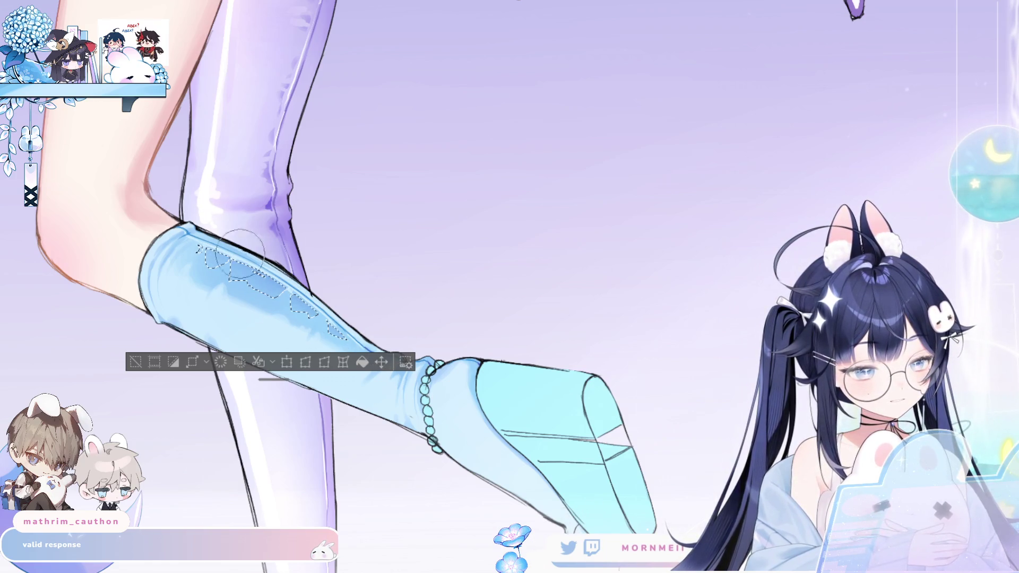
click(135, 362)
key(h)
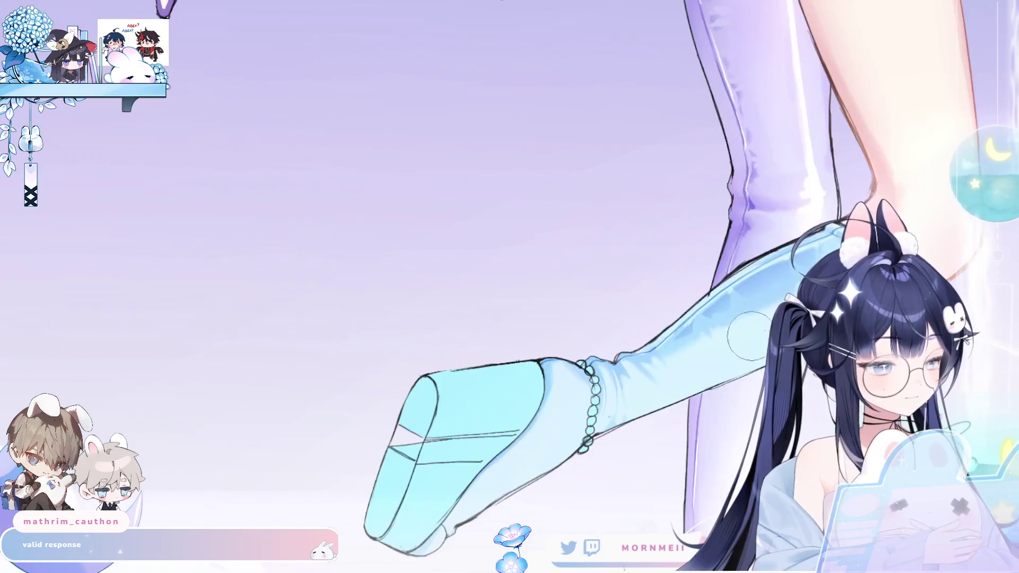
scroll(750, 336, down, 3)
key(h)
key(h)
scroll(664, 360, up, 3)
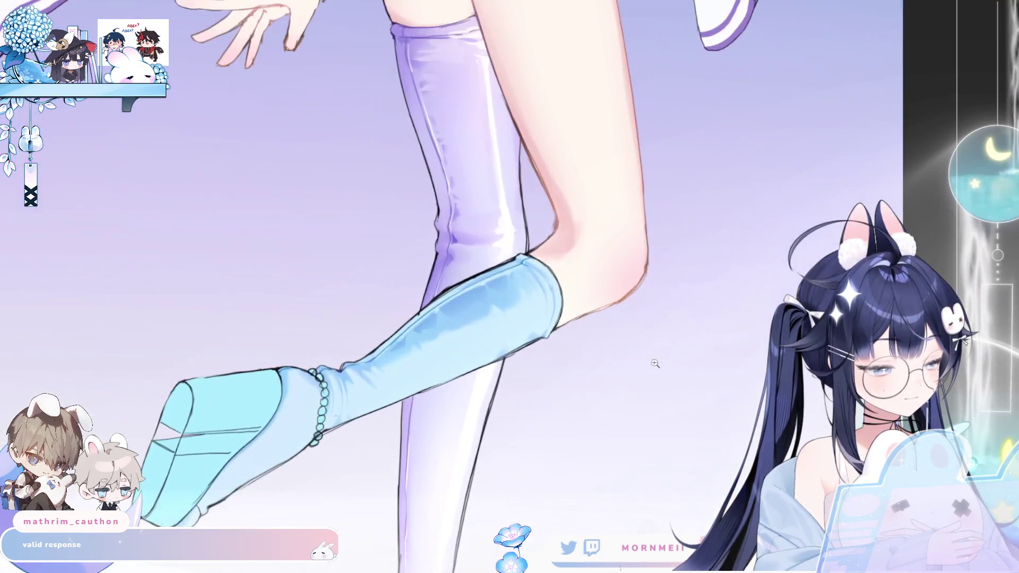
scroll(664, 359, up, 1)
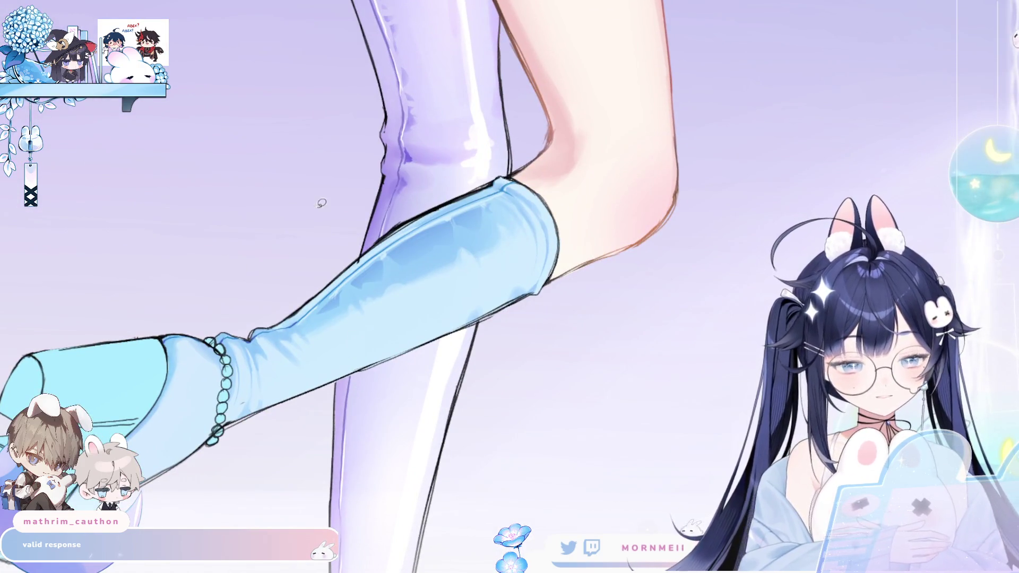
Lasso the boot's lower edge and its sketchy bottom, deselecting each and mirror-checking the canvas
drag(275, 404, 557, 287)
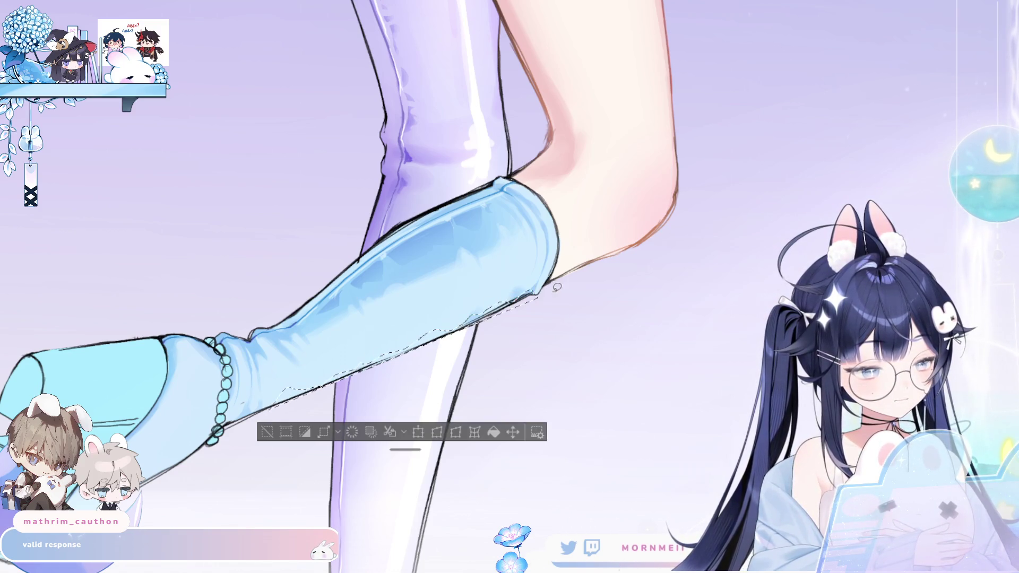
mouse_move(490, 304)
mouse_down()
mouse_move(470, 318)
mouse_move(478, 310)
mouse_up()
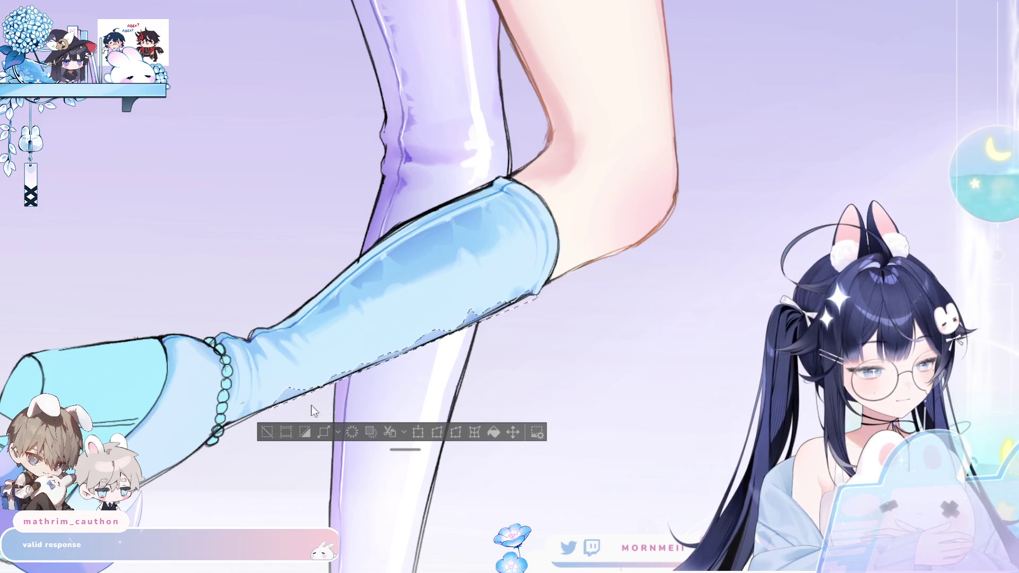
key(ctrl+d)
key(h)
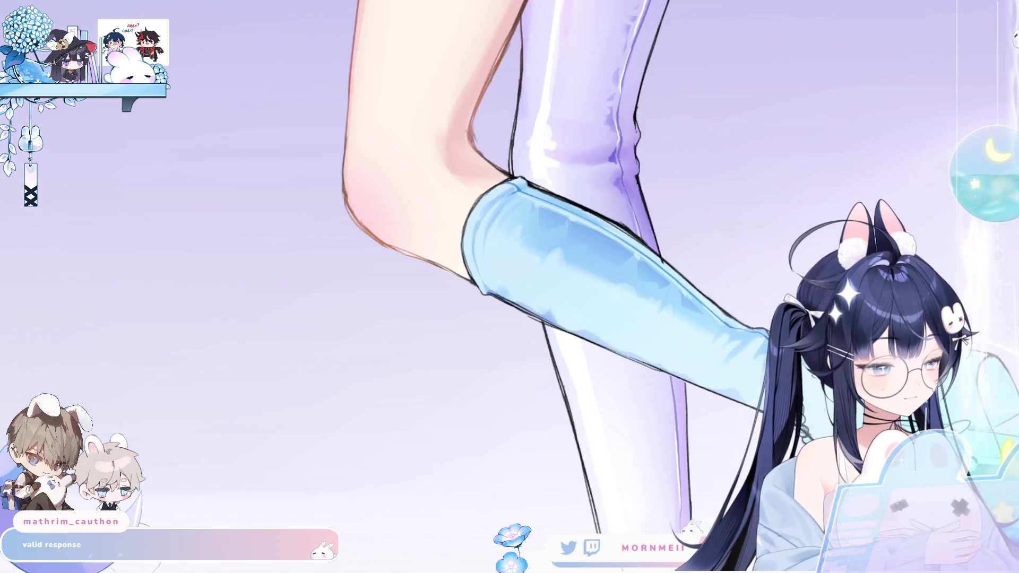
key(h)
scroll(259, 267, up, 3)
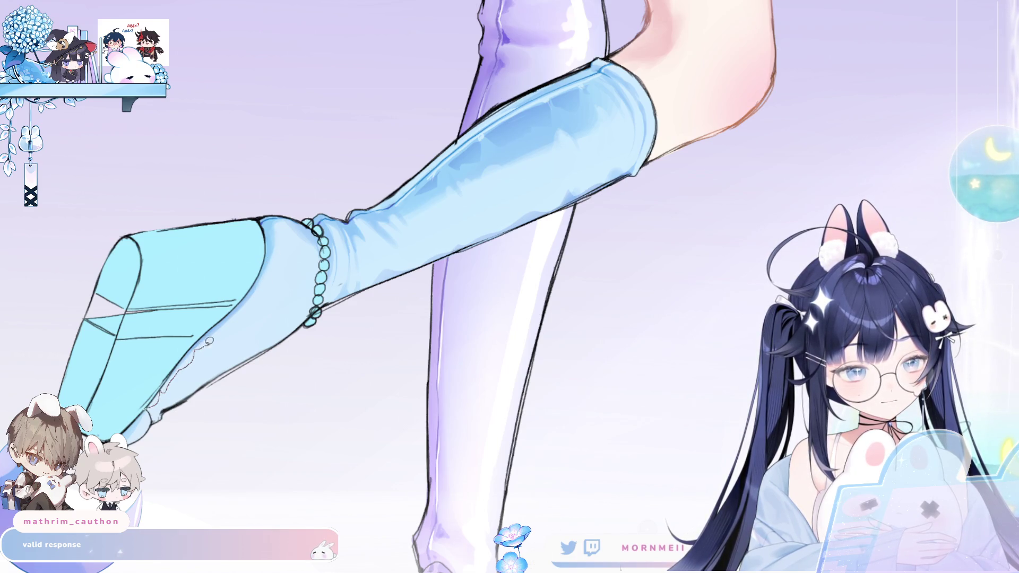
drag(208, 342, 210, 340)
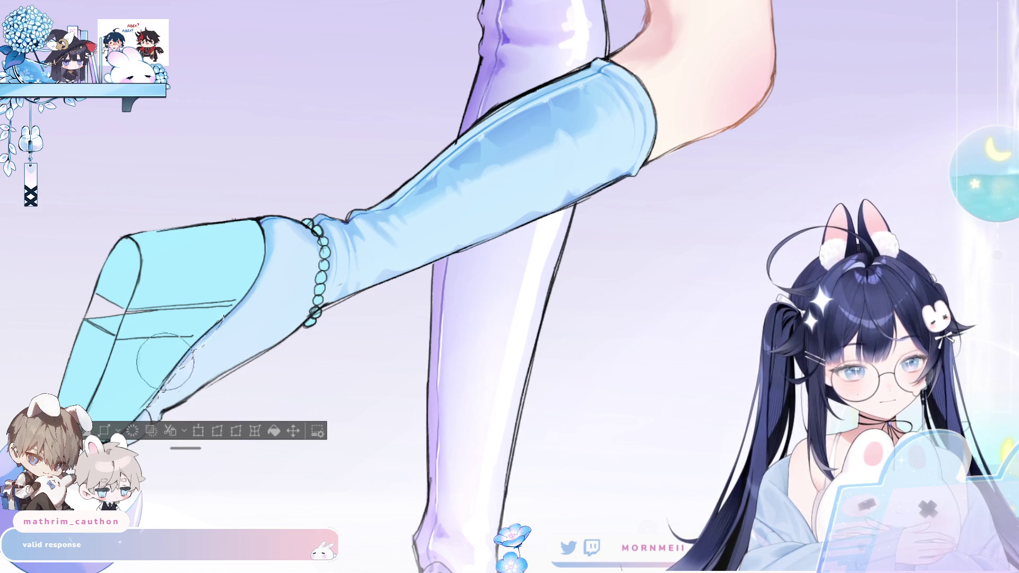
key(ctrl+d)
key(h)
scroll(509, 287, down, 2)
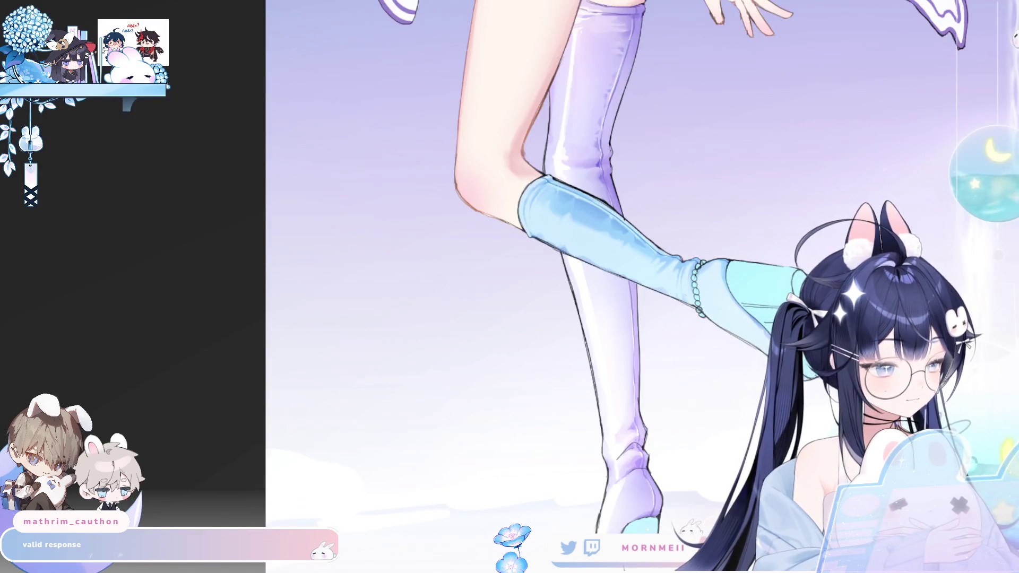
key(h)
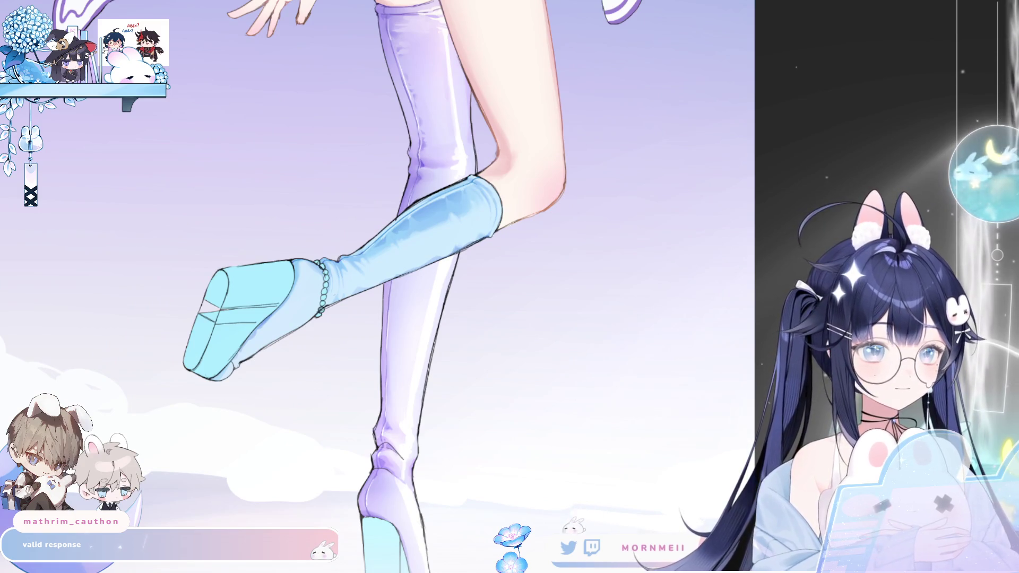
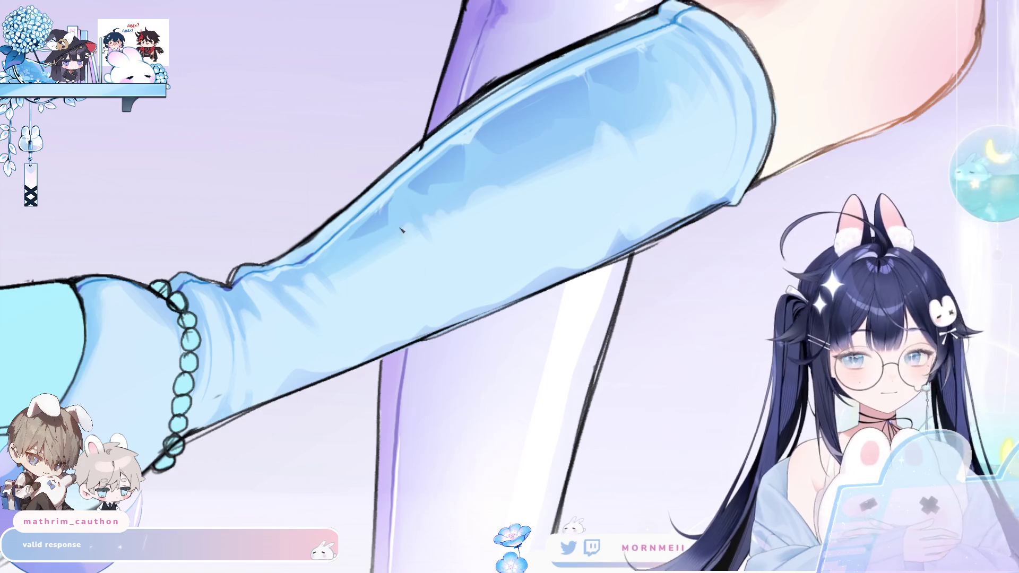
Fit the whole figure in view and mirror it back and forth to check the drawing
drag(411, 219, 549, 279)
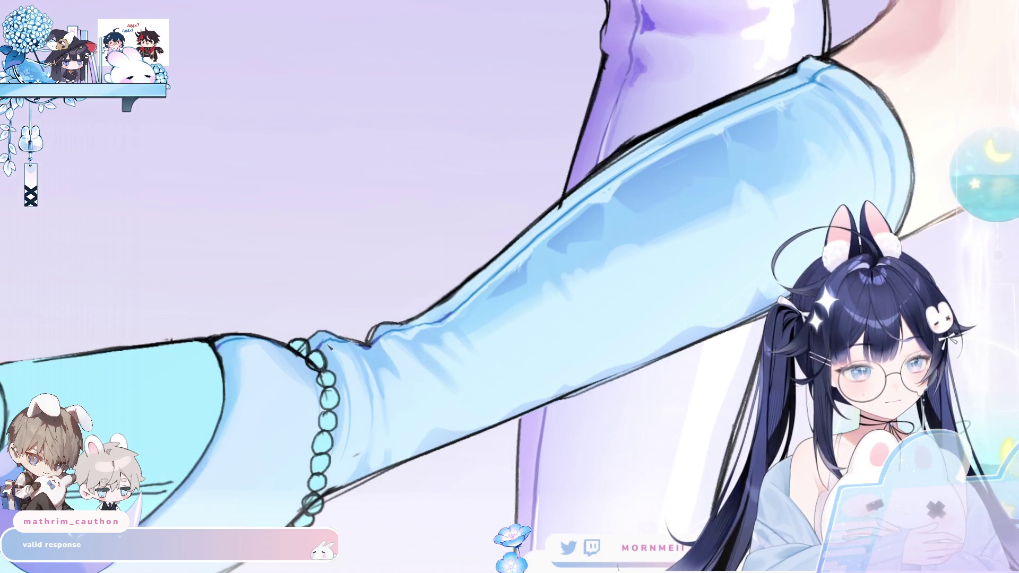
scroll(348, 343, down, 3)
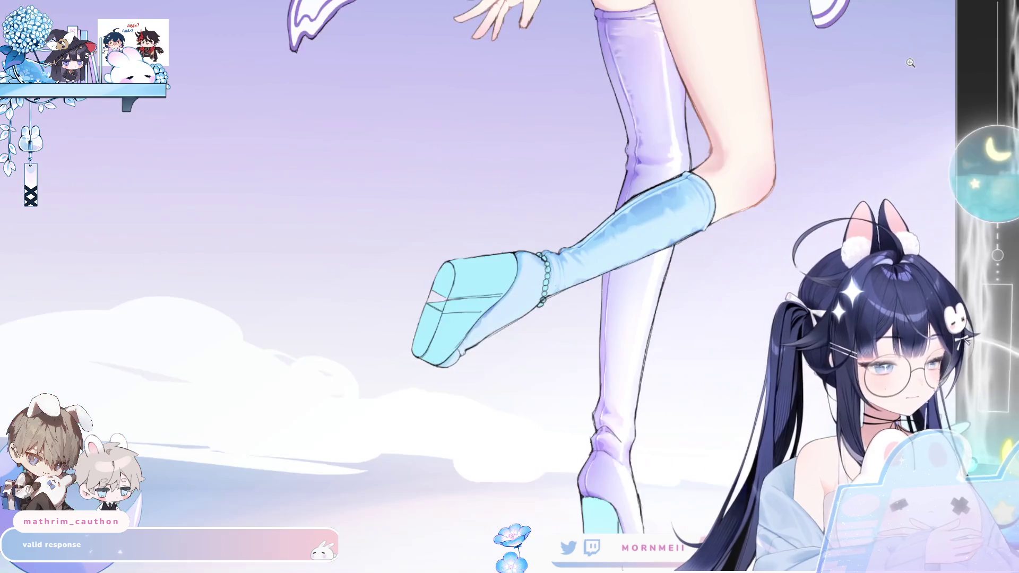
key(ctrl+0)
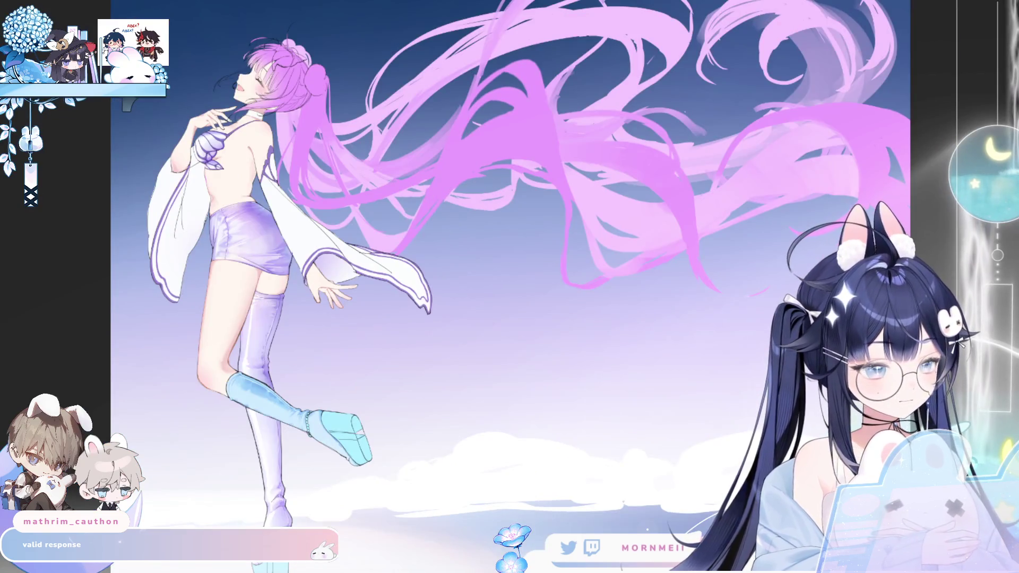
key(h)
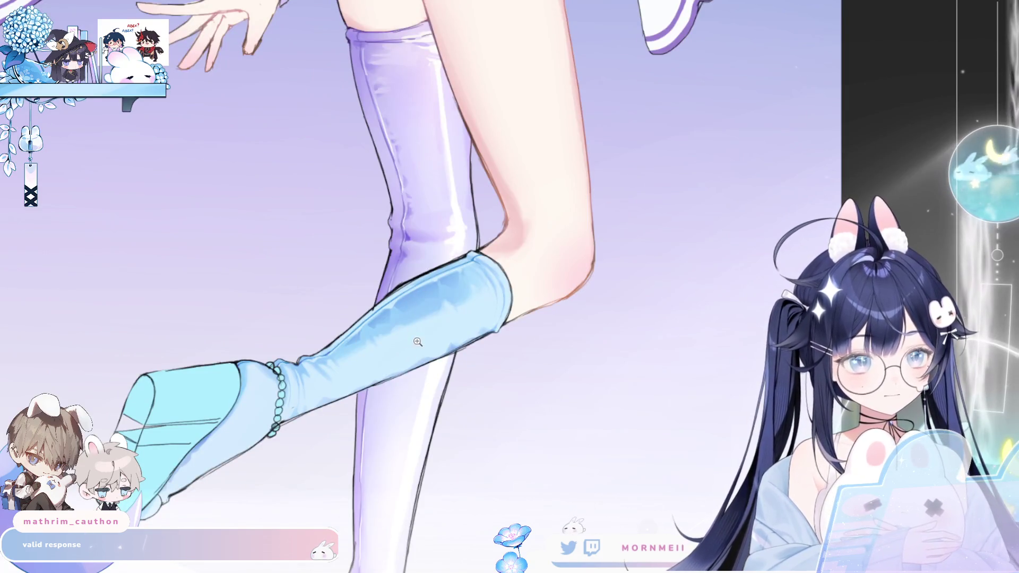
key(h)
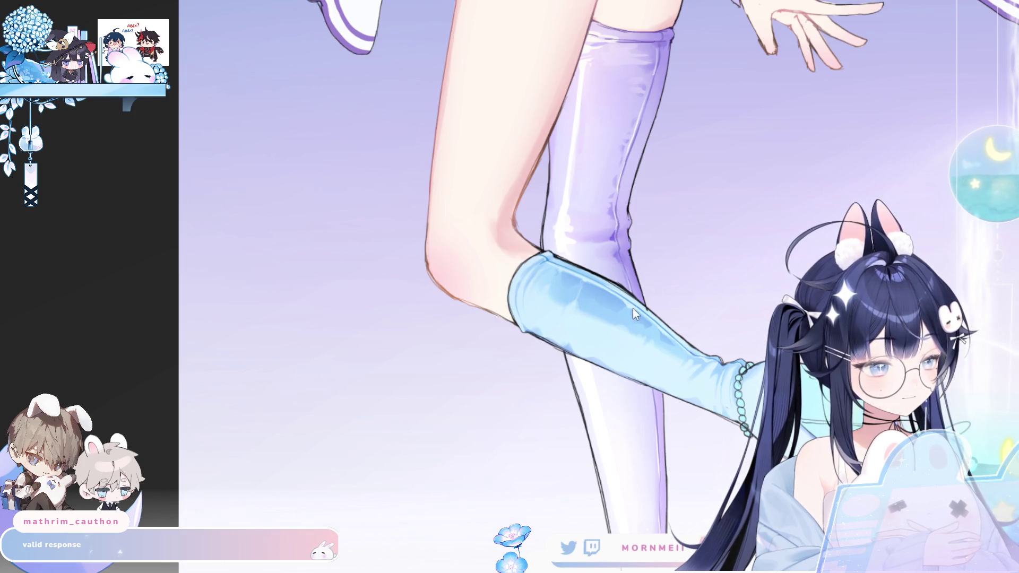
key(h)
key(h)
key(h)
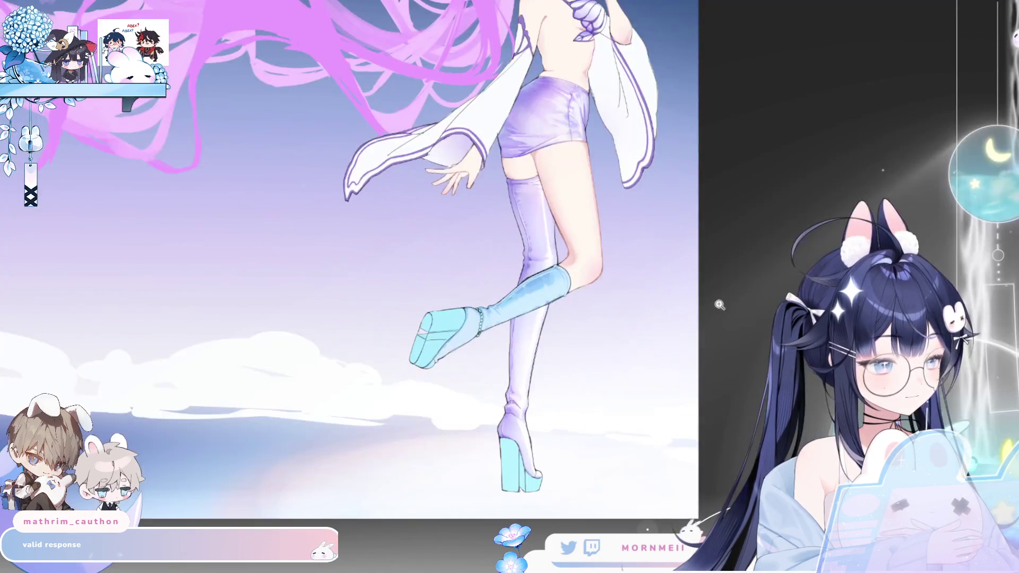
scroll(481, 343, up, 5)
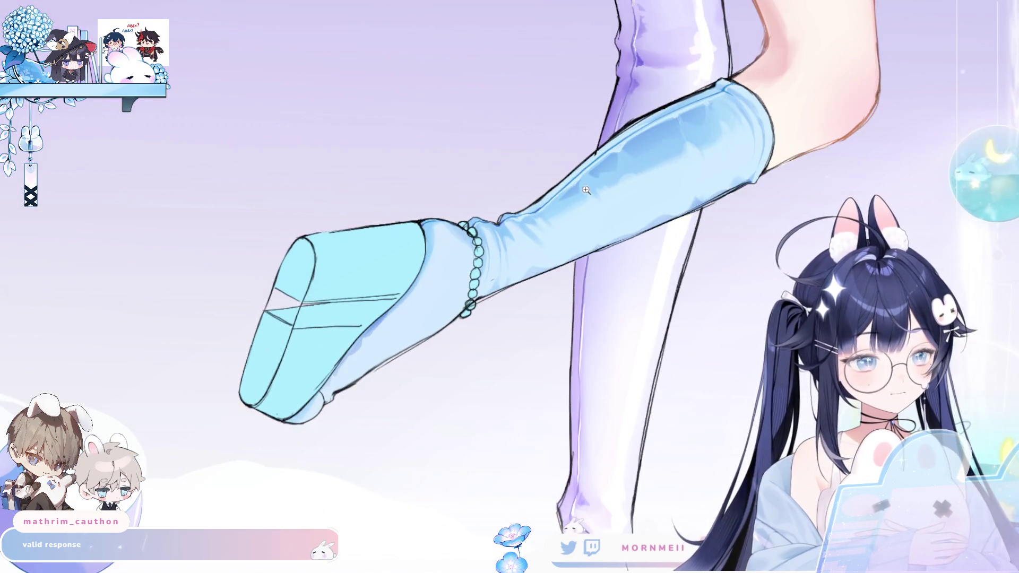
key(h)
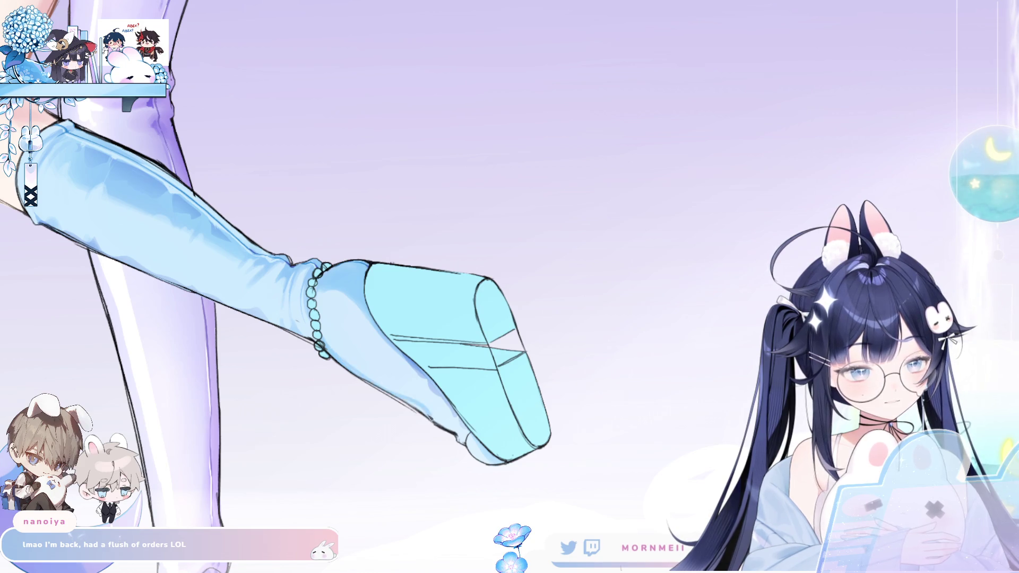
key(h)
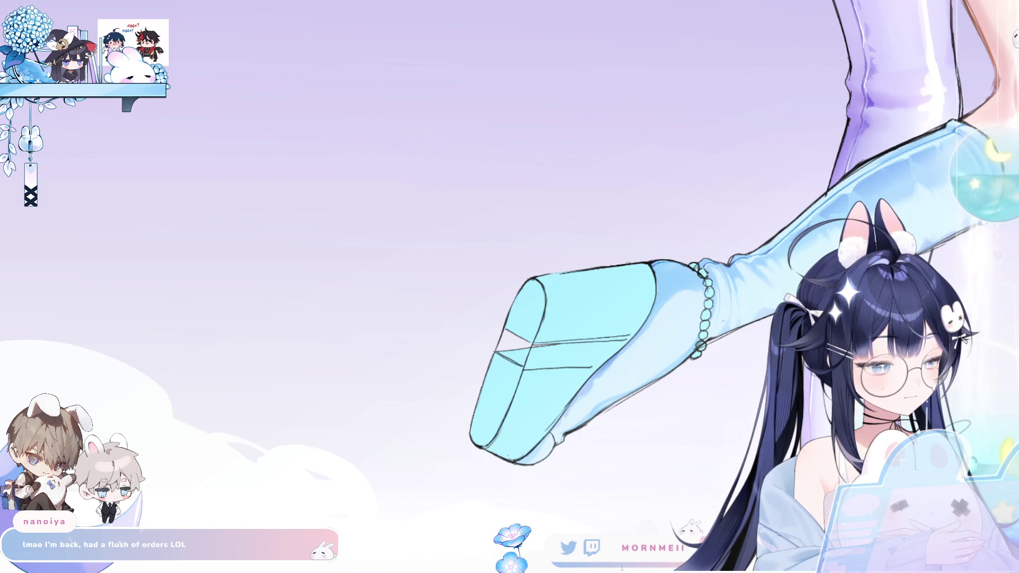
key(h)
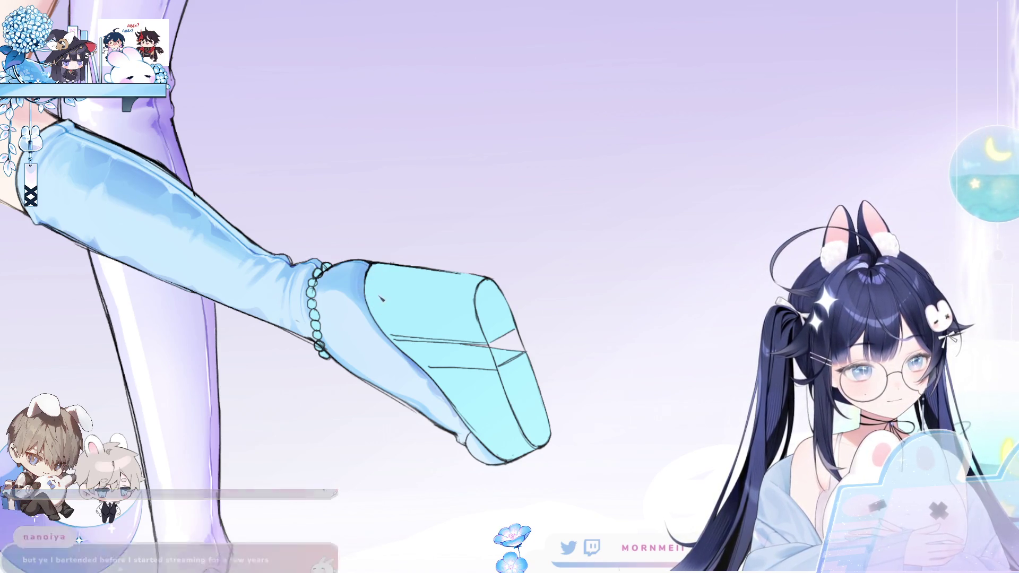
scroll(445, 245, down, 3)
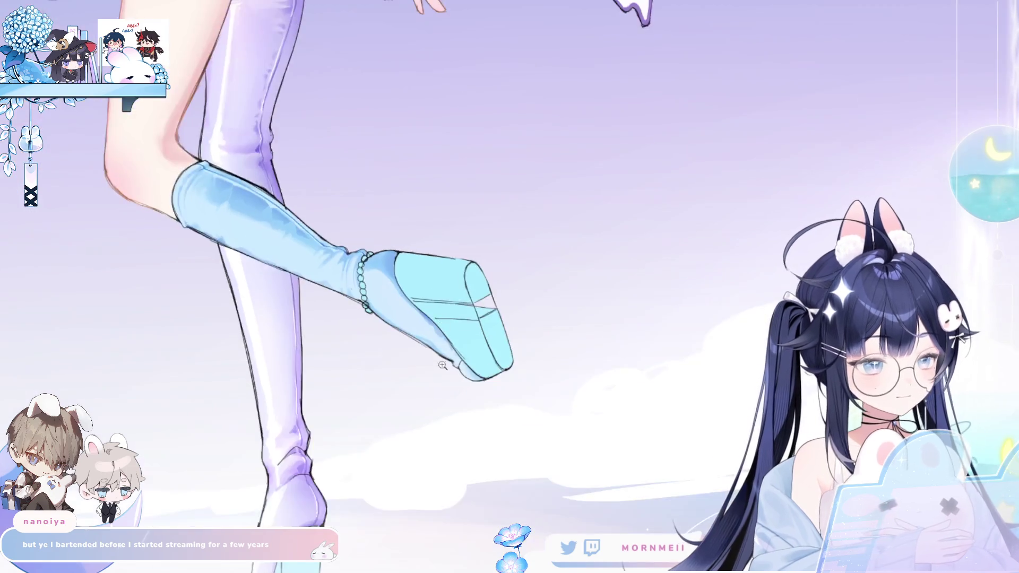
key(h)
key(h)
Zoom in closely on the light-blue platform shoe and mirror it to check the toe
drag(514, 481, 473, 452)
scroll(443, 244, down, 2)
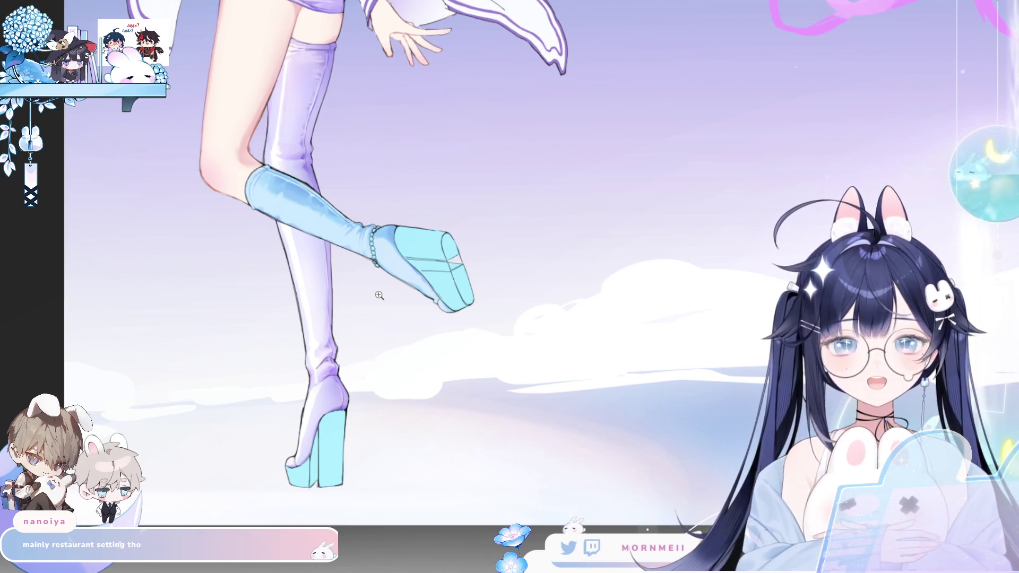
click(379, 295)
click(900, 56)
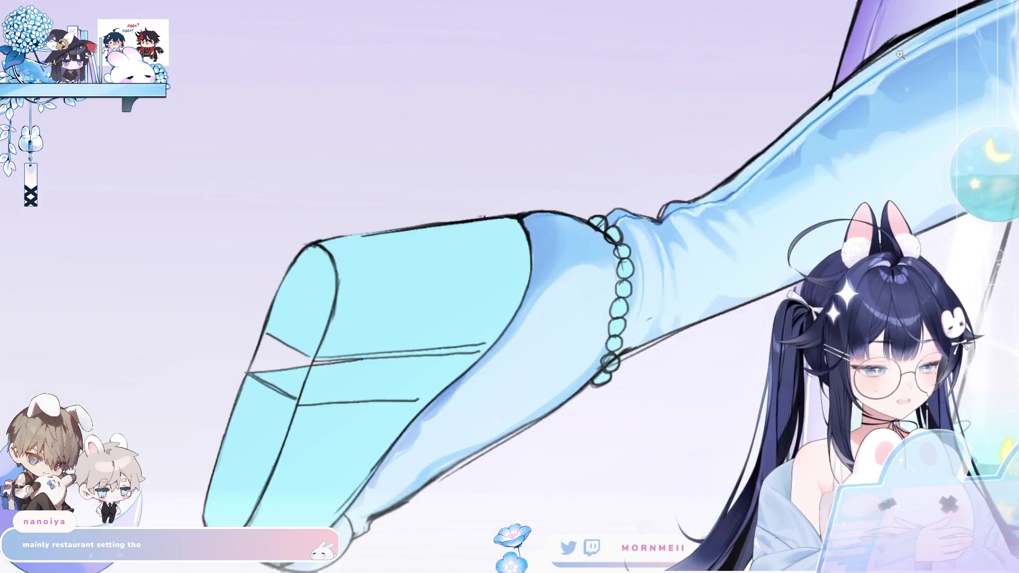
key(h)
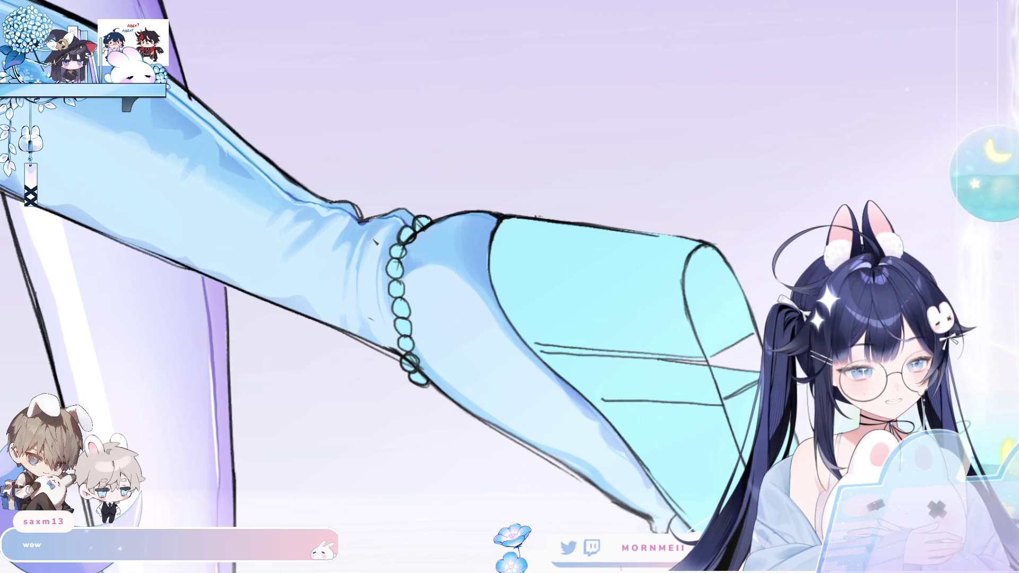
scroll(820, 102, down, 3)
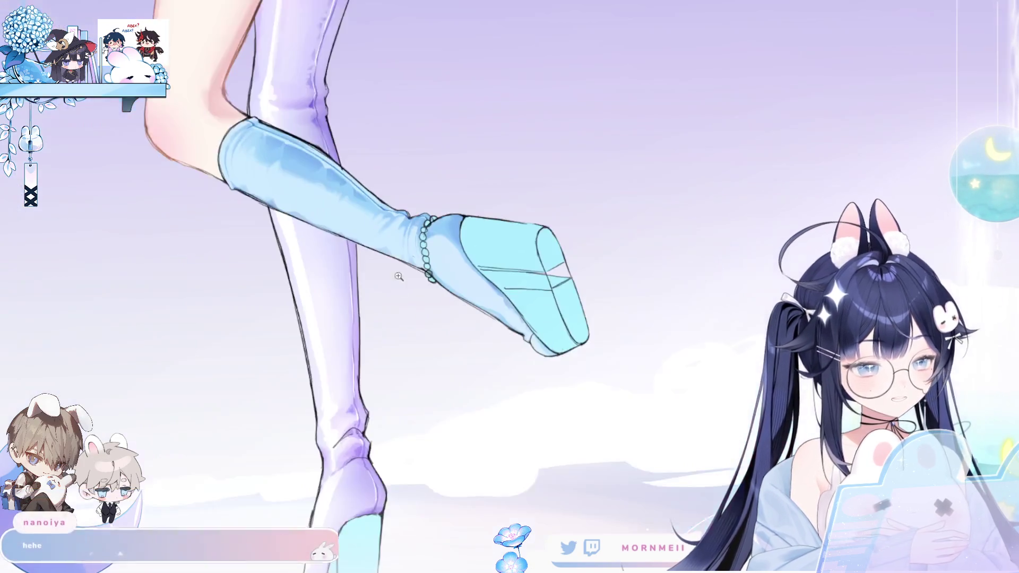
key(h)
key(h)
Compare mirrored and normal views, then centre the shoe with it pointing left
scroll(471, 208, up, 3)
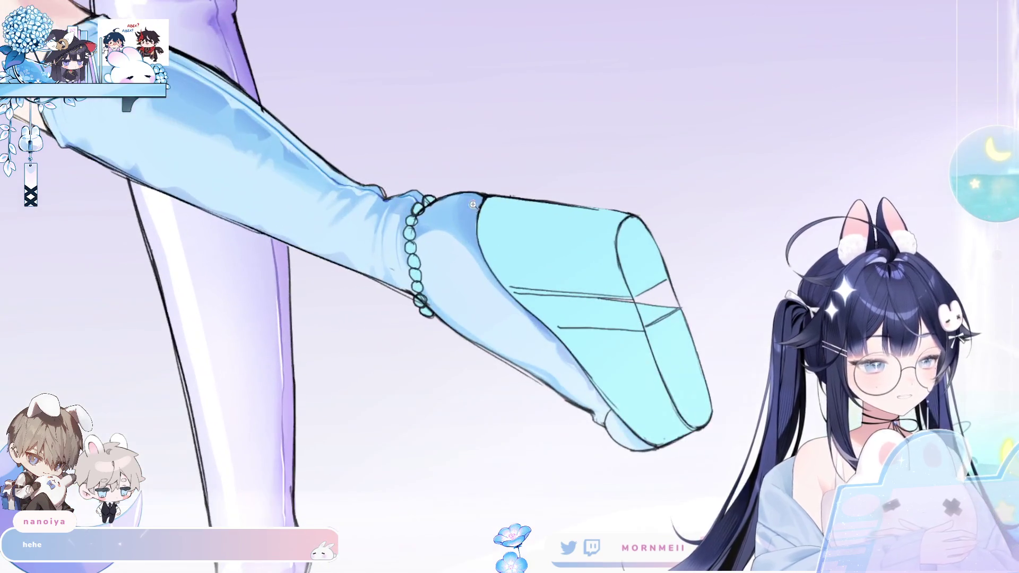
scroll(482, 255, right, 3)
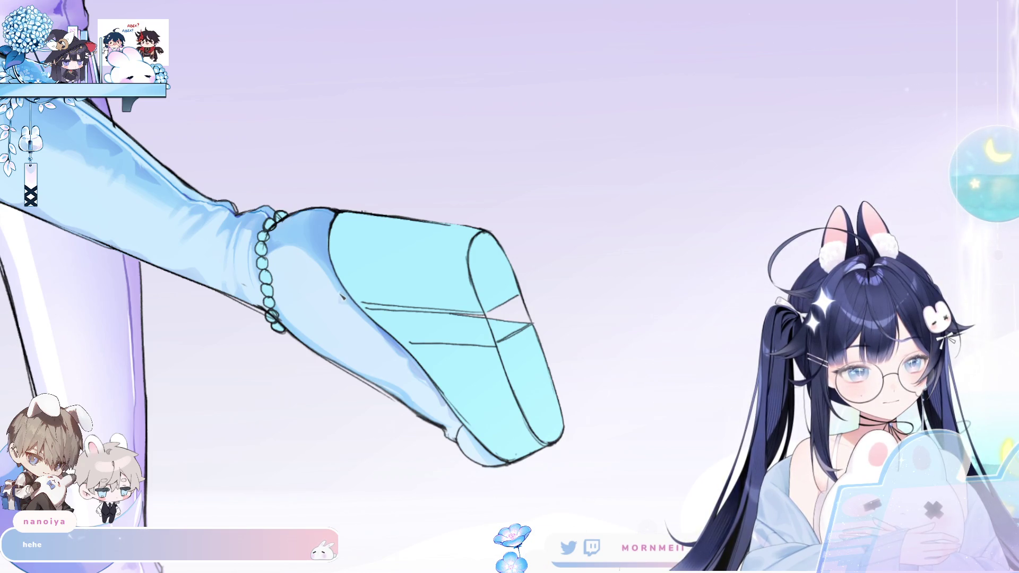
scroll(439, 276, down, 10)
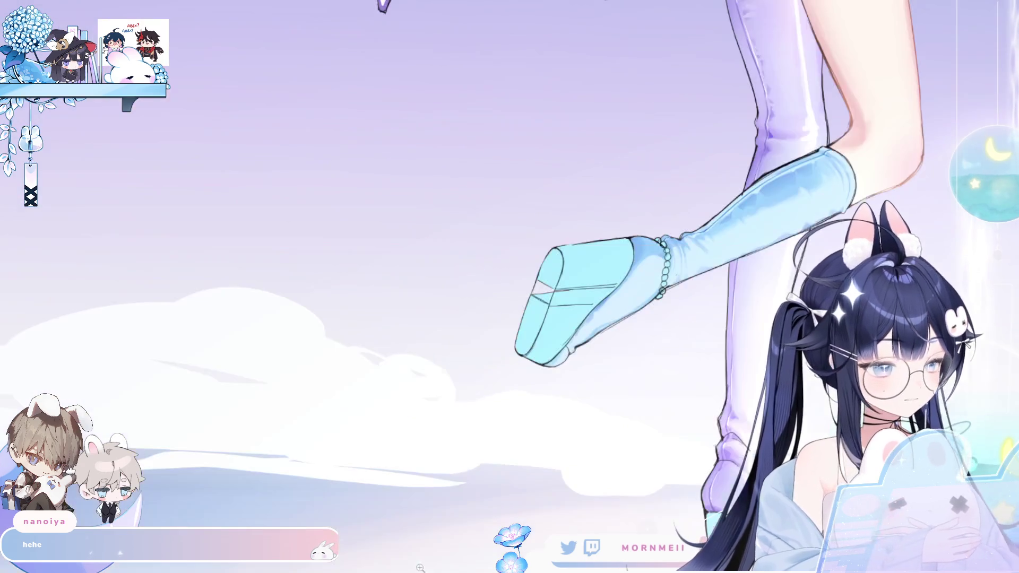
key(h)
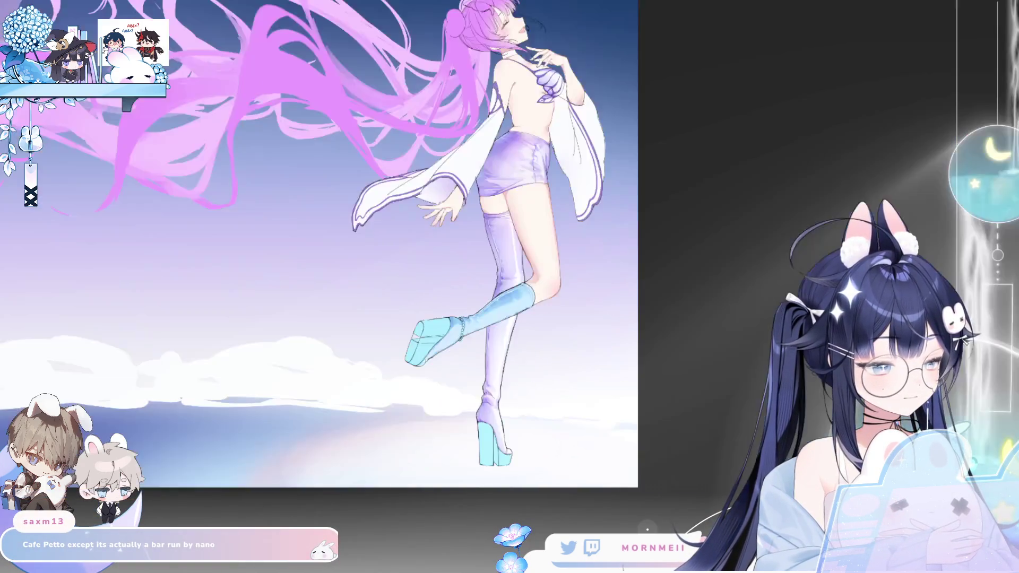
scroll(548, 280, up, 8)
key(h)
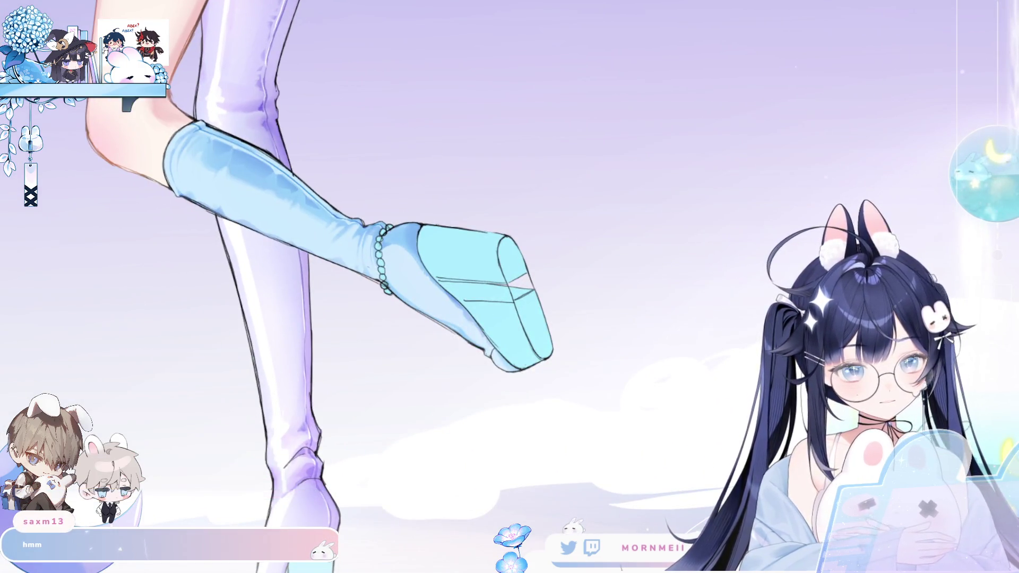
key(h)
scroll(386, 226, up, 4)
drag(386, 227, 361, 224)
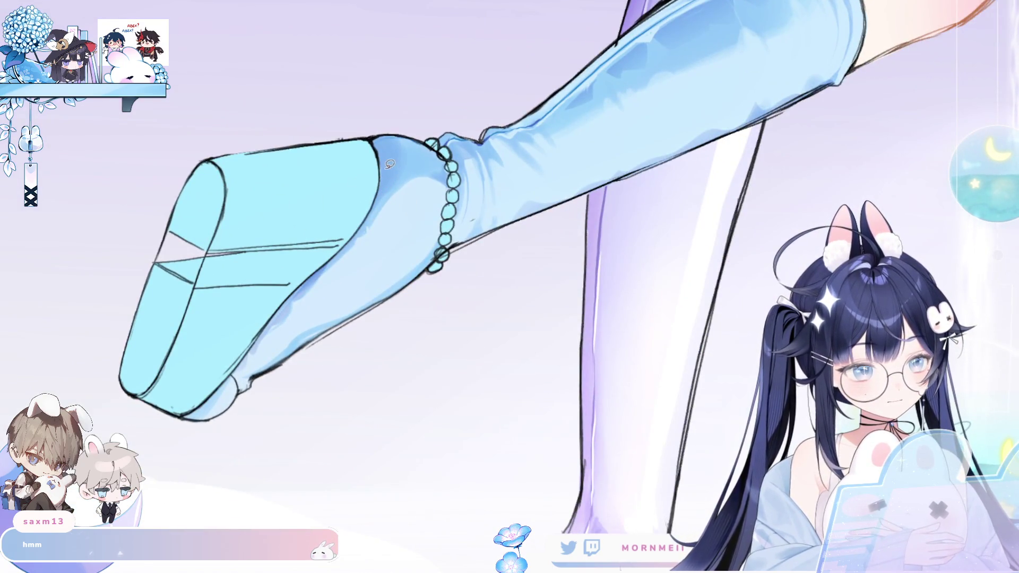
Lasso three regions along the boot's ankle and heel bottom edge, then mirror to check them
drag(369, 217, 385, 175)
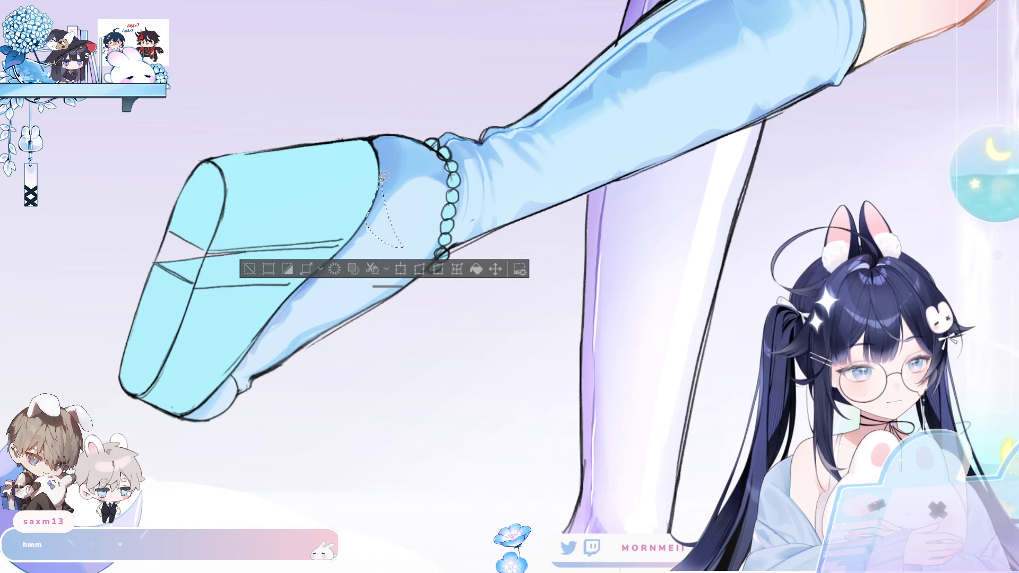
mouse_move(366, 235)
mouse_down()
mouse_move(371, 250)
mouse_move(353, 284)
mouse_move(310, 268)
mouse_move(319, 300)
mouse_move(297, 327)
mouse_move(256, 321)
mouse_move(264, 299)
mouse_up()
drag(261, 344, 234, 339)
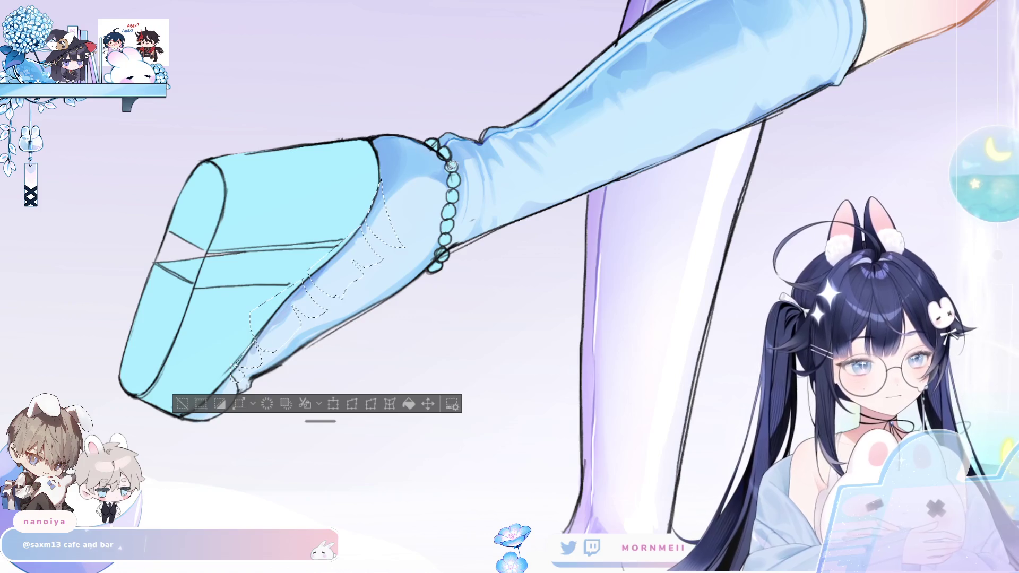
key(h)
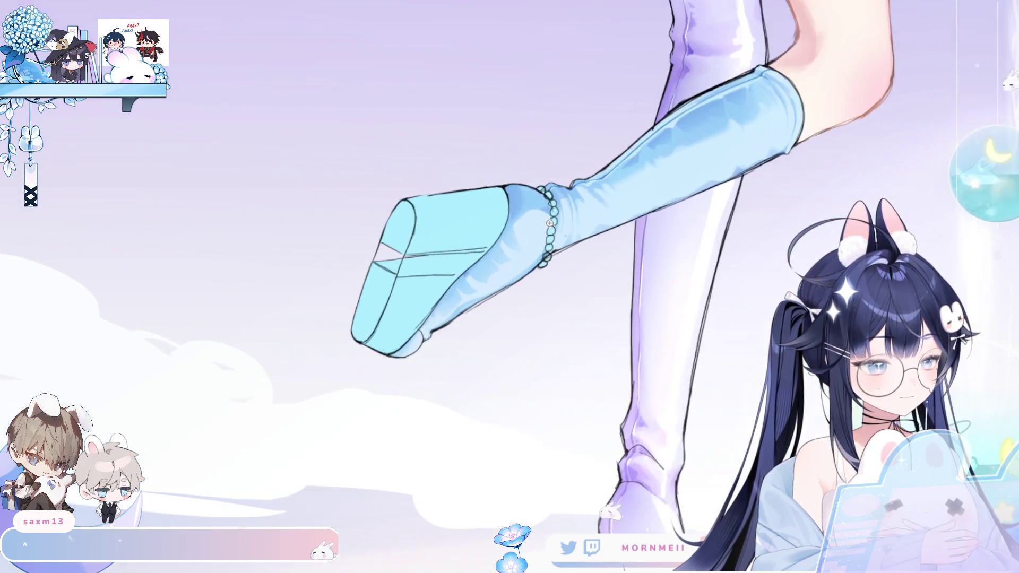
drag(550, 223, 468, 350)
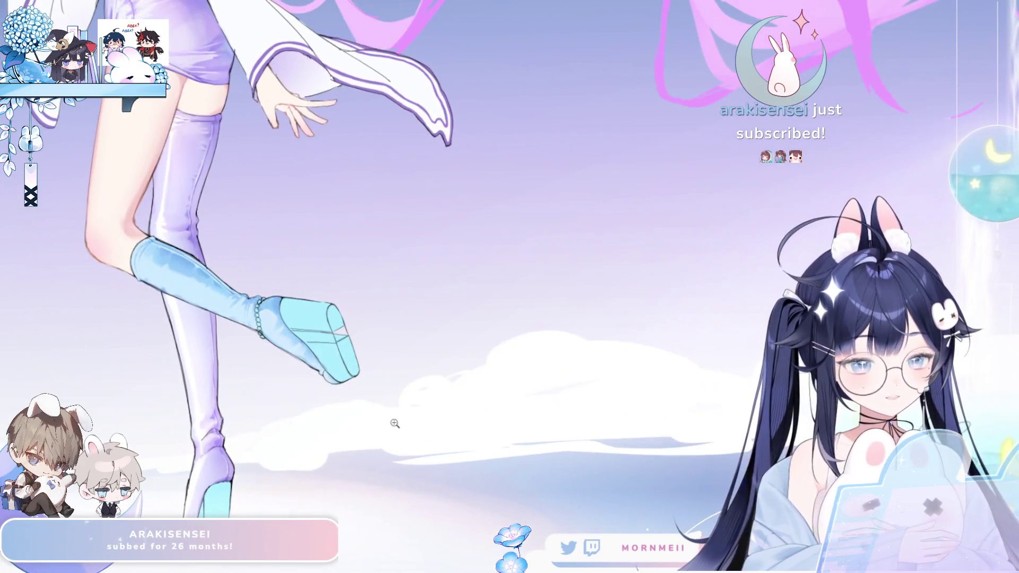
Zoom out from the ankle beads and flip the whole figure's view to check it
click(268, 325)
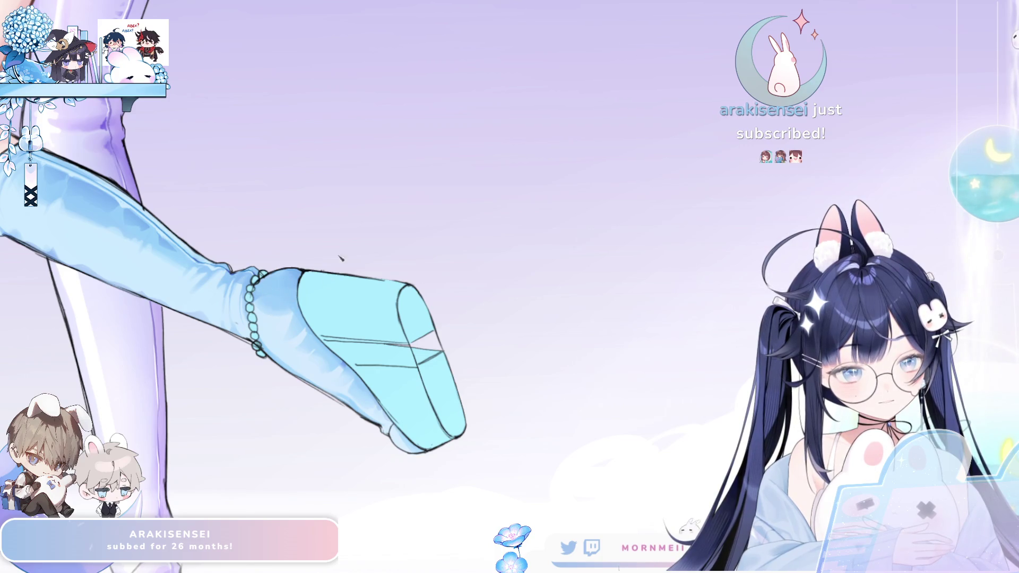
scroll(337, 265, down, 3)
mouse_move(553, 225)
mouse_down()
mouse_move(932, 201)
mouse_move(530, 202)
mouse_up()
scroll(360, 407, down, 3)
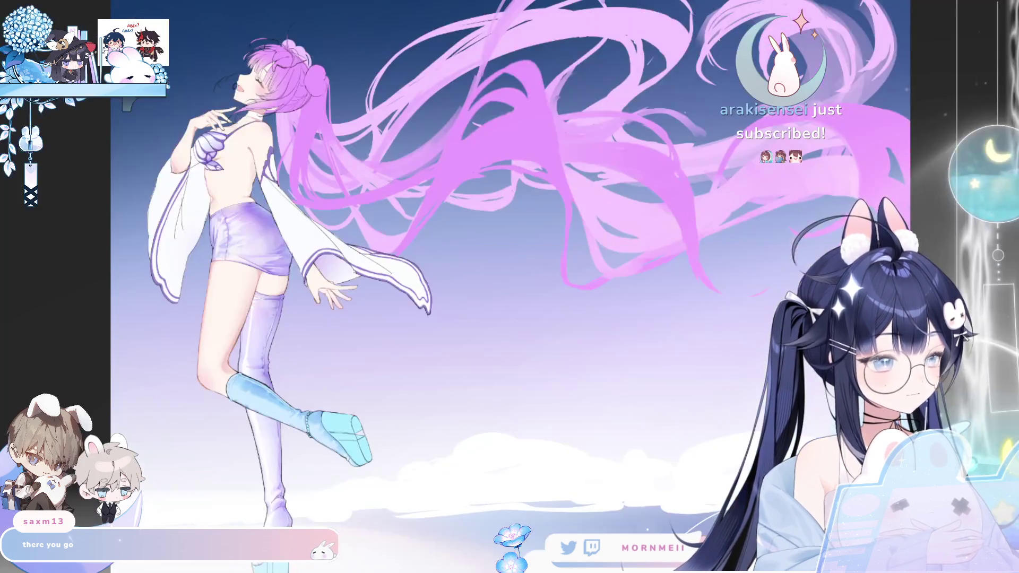
key(h)
key(h)
scroll(360, 408, up, 5)
key(h)
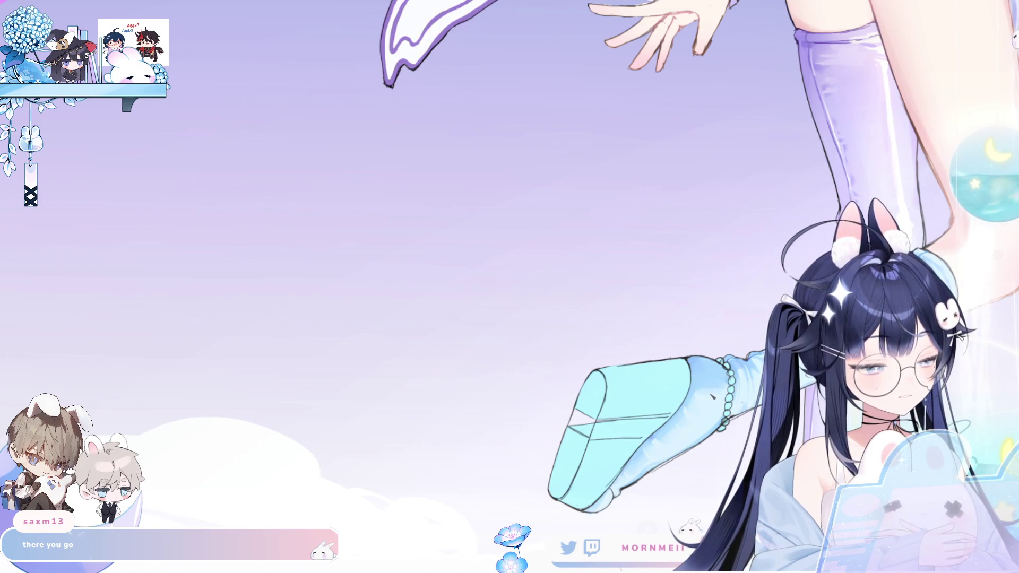
key(h)
scroll(533, 264, down, 2)
scroll(533, 264, down, 3)
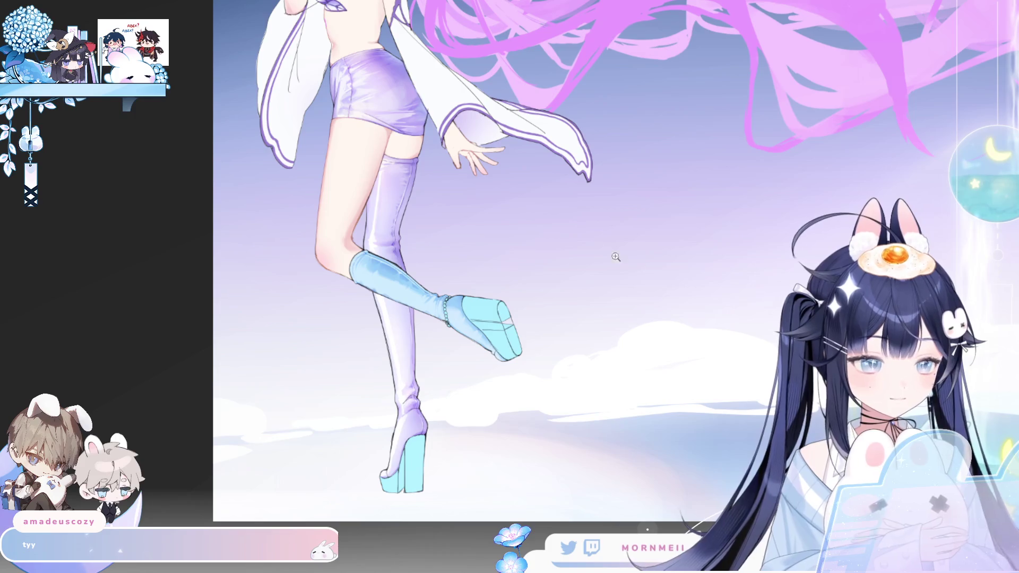
scroll(416, 201, down, 4)
Mirror the canvas, undo and redo the clothing colour fills, then zoom in on the torso
key(h)
key(h)
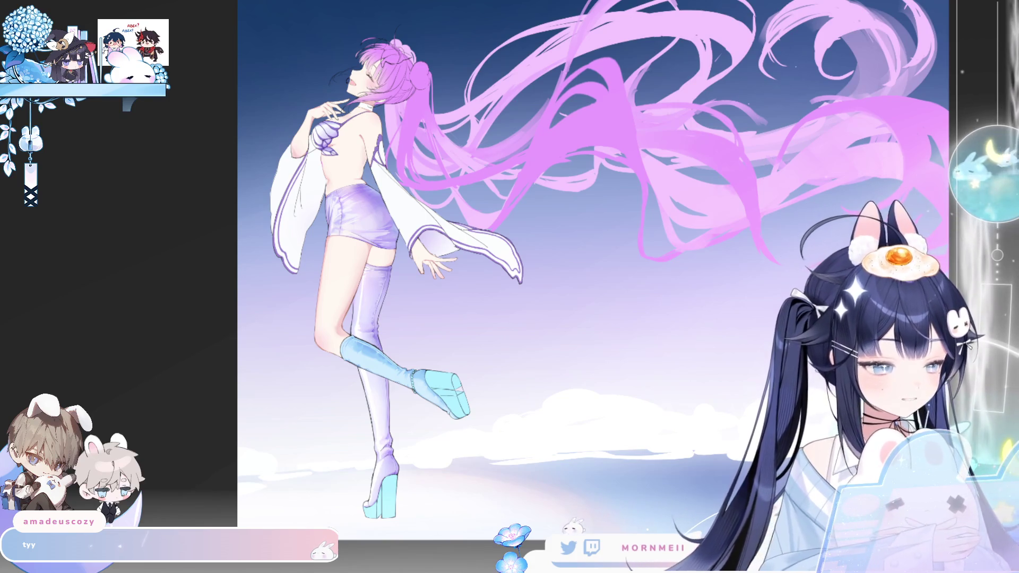
key(ctrl+z)
key(ctrl+y)
key(h)
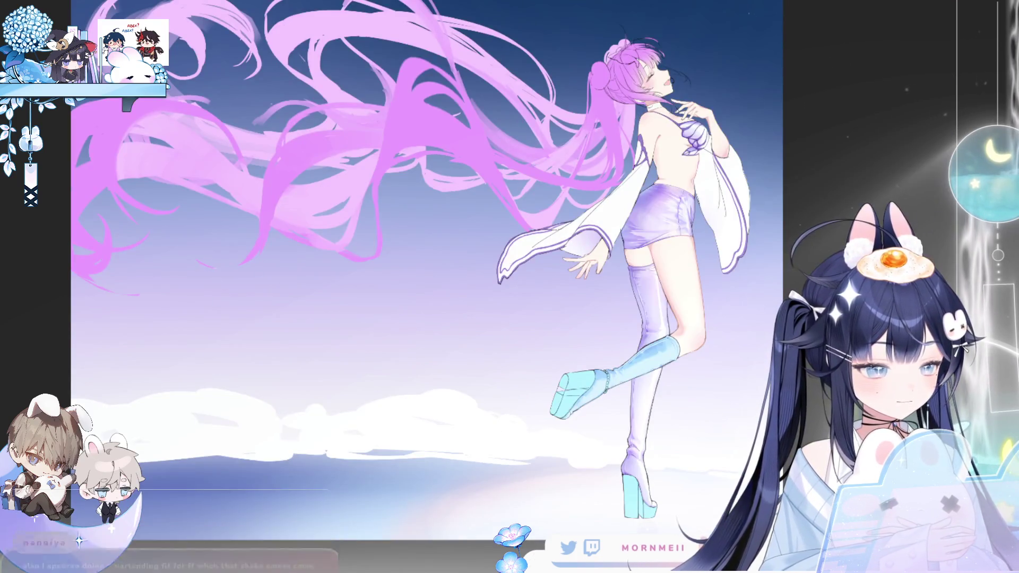
key(h)
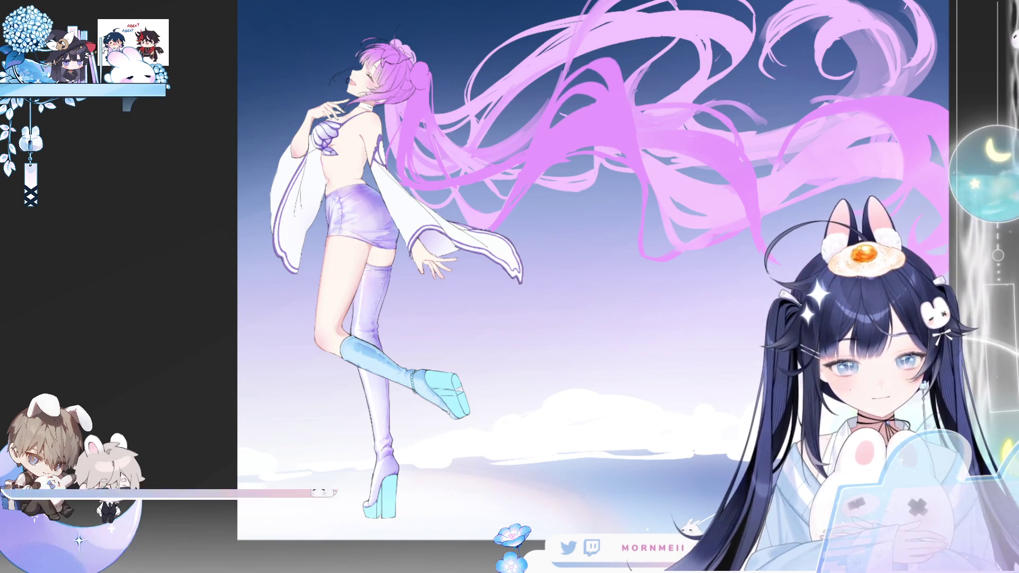
click(407, 123)
click(376, 178)
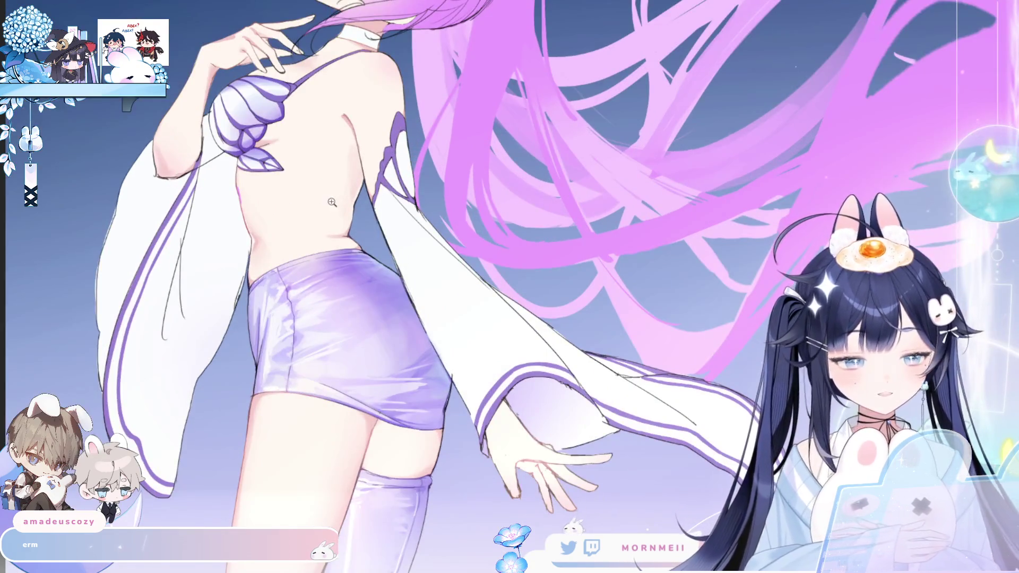
Bring the outstretched sleeve into view and paint soft blue-grey shading on the white sleeve
click(304, 280)
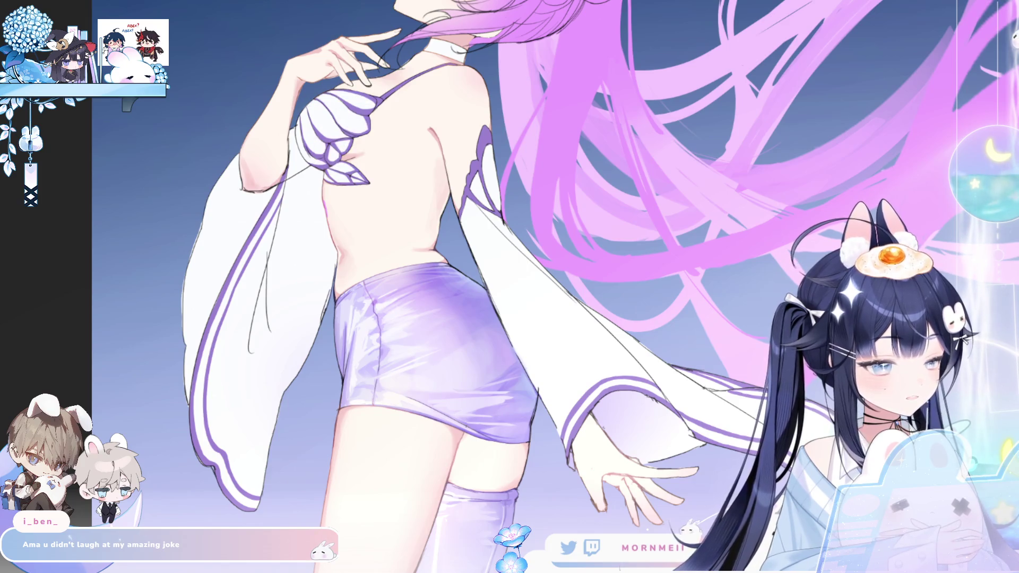
drag(503, 242, 317, 211)
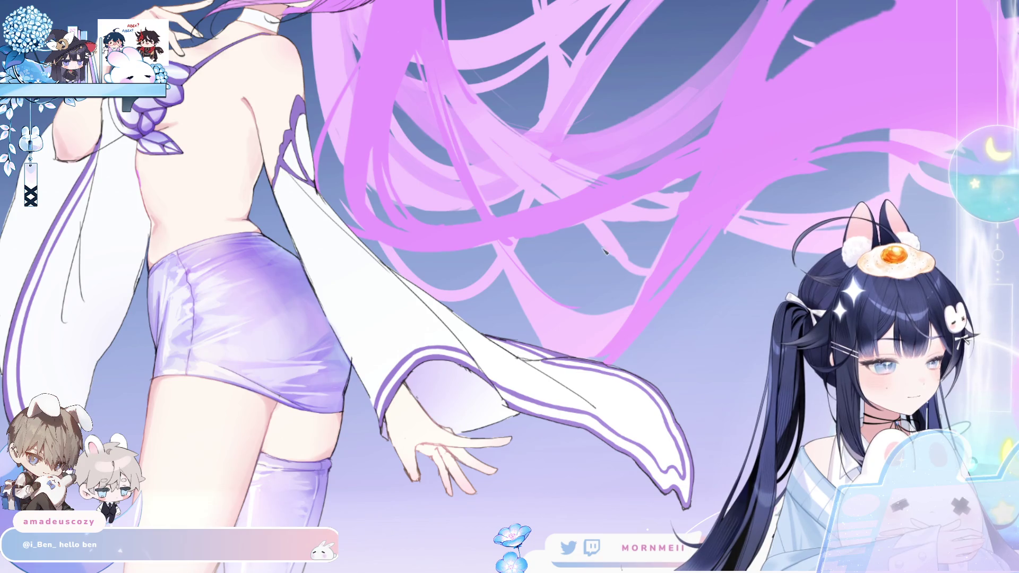
key(m)
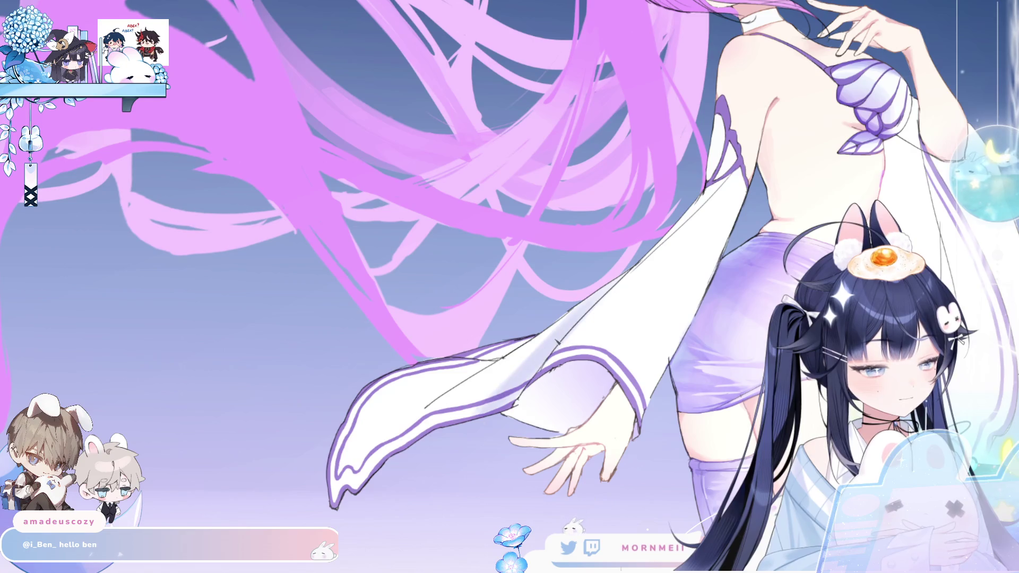
mouse_move(393, 421)
mouse_down()
mouse_move(419, 395)
mouse_move(385, 406)
mouse_move(457, 382)
mouse_move(415, 403)
mouse_move(424, 412)
mouse_up()
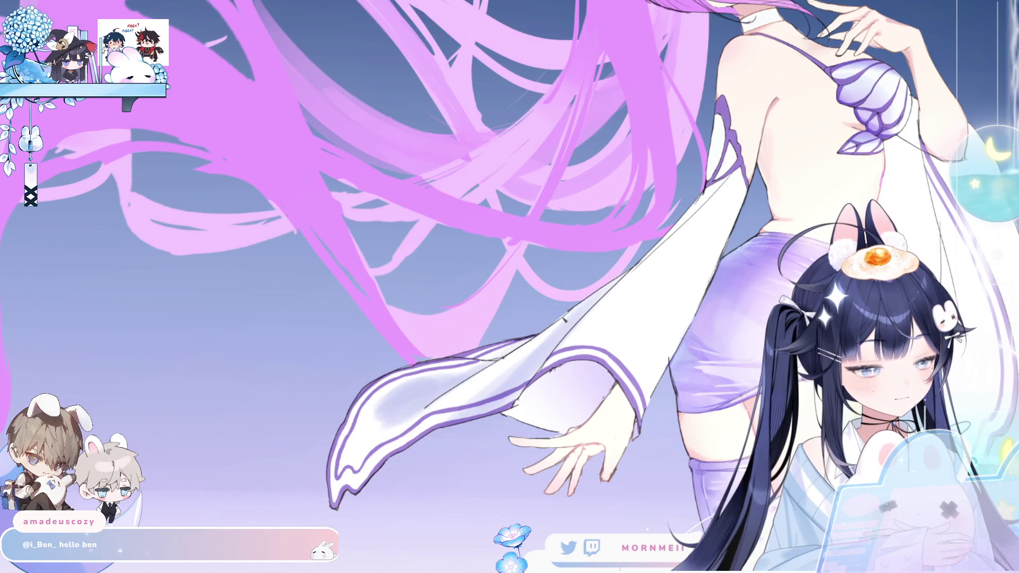
Recentre the mirrored view on the body and lasso the outstretched arm, sleeve and nearby hair
drag(708, 297, 369, 378)
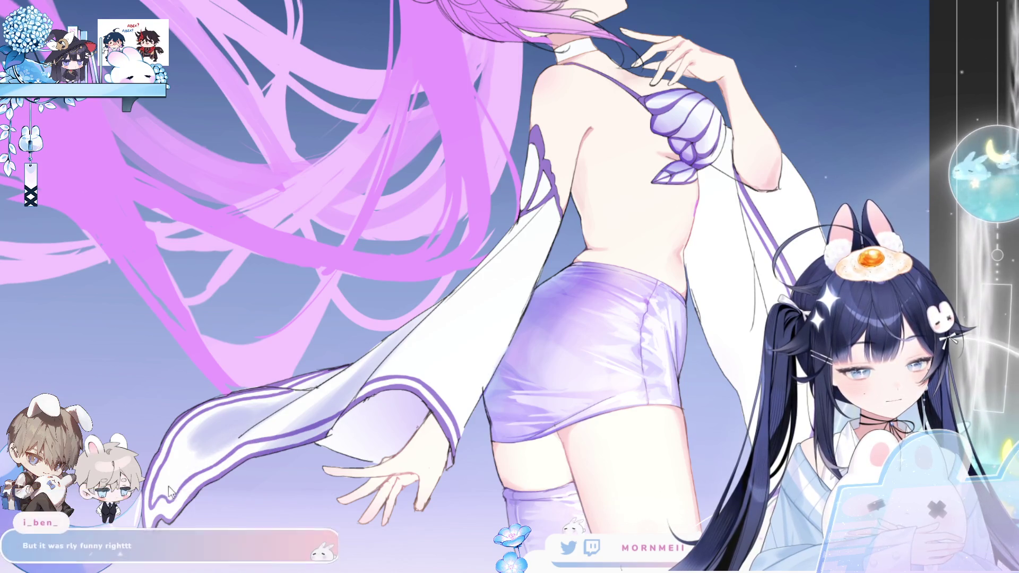
drag(659, 314, 585, 345)
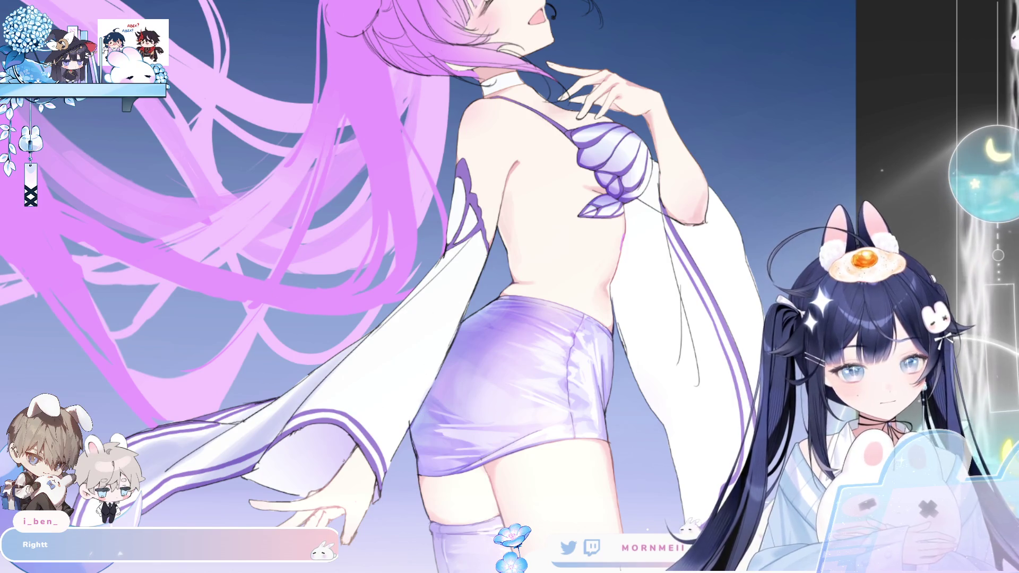
key(h)
drag(573, 291, 300, 256)
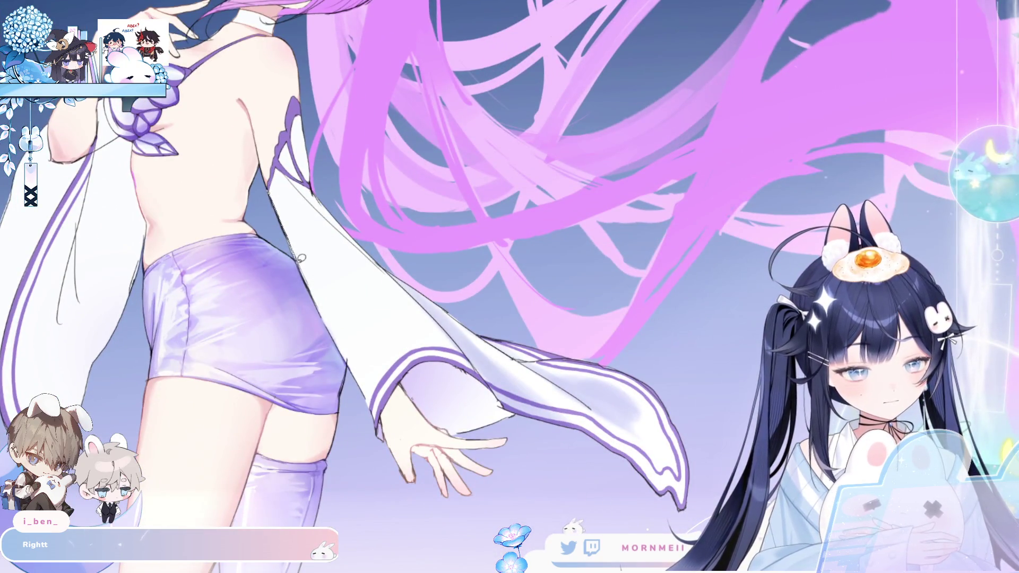
drag(757, 372, 685, 522)
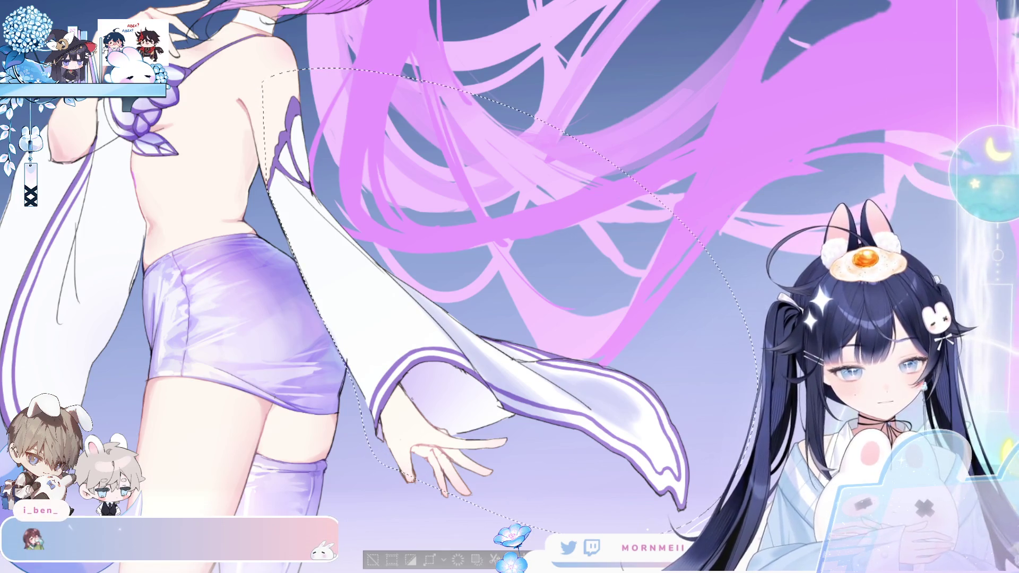
key(h)
mouse_move(765, 223)
mouse_down()
mouse_move(527, 216)
mouse_move(446, 404)
mouse_move(433, 465)
mouse_up()
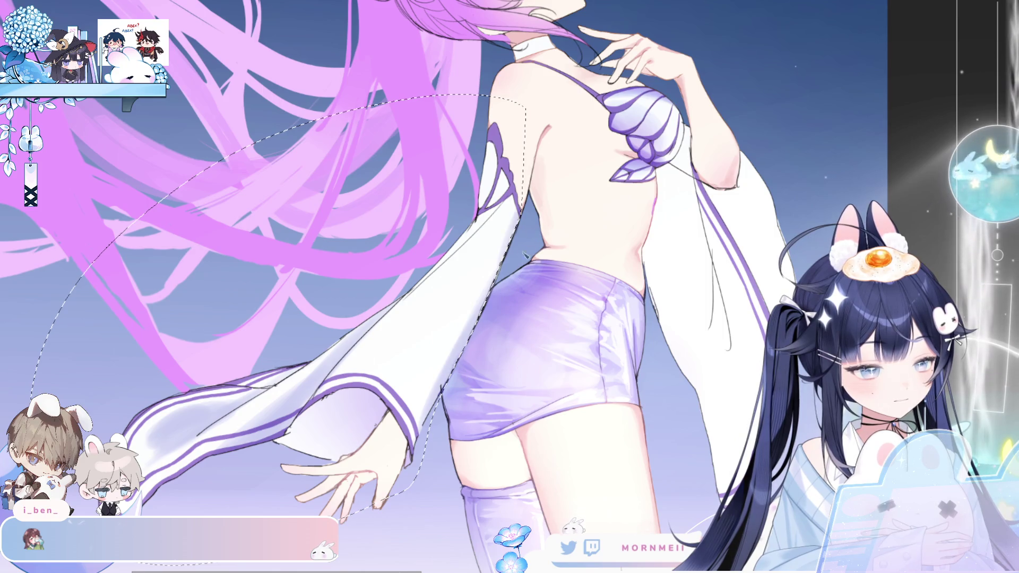
key(h)
drag(494, 217, 333, 259)
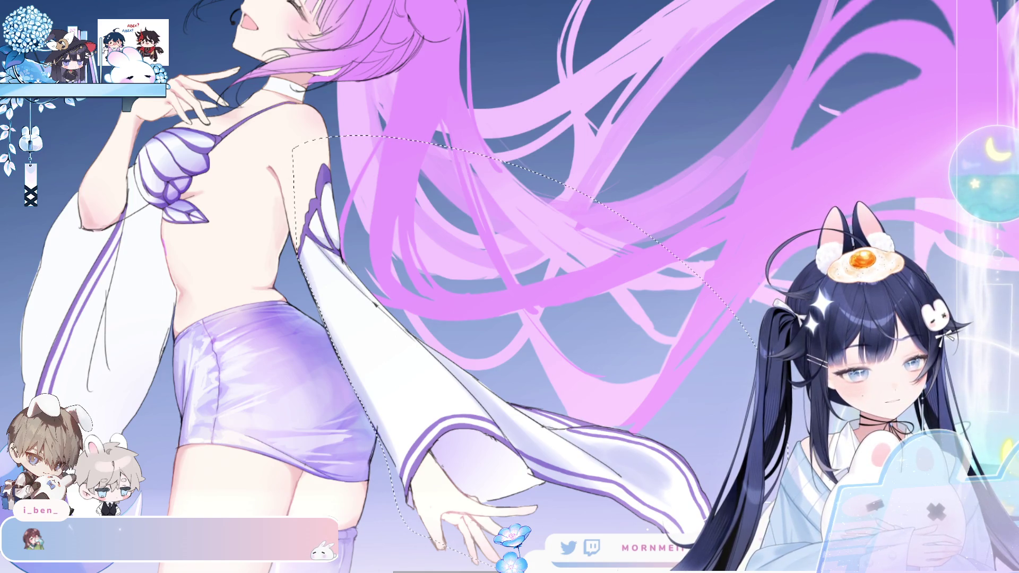
key(h)
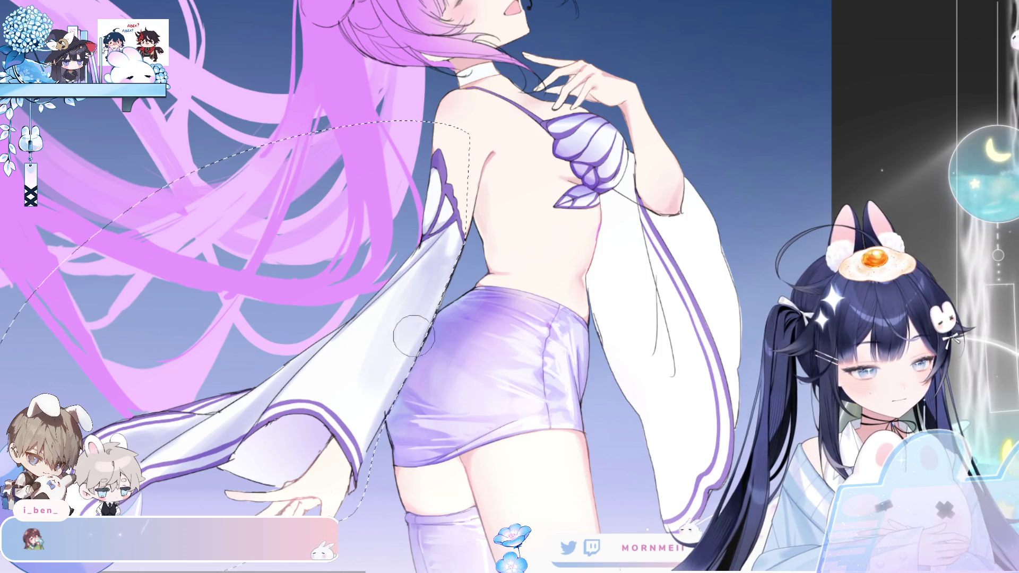
key(h)
key(h)
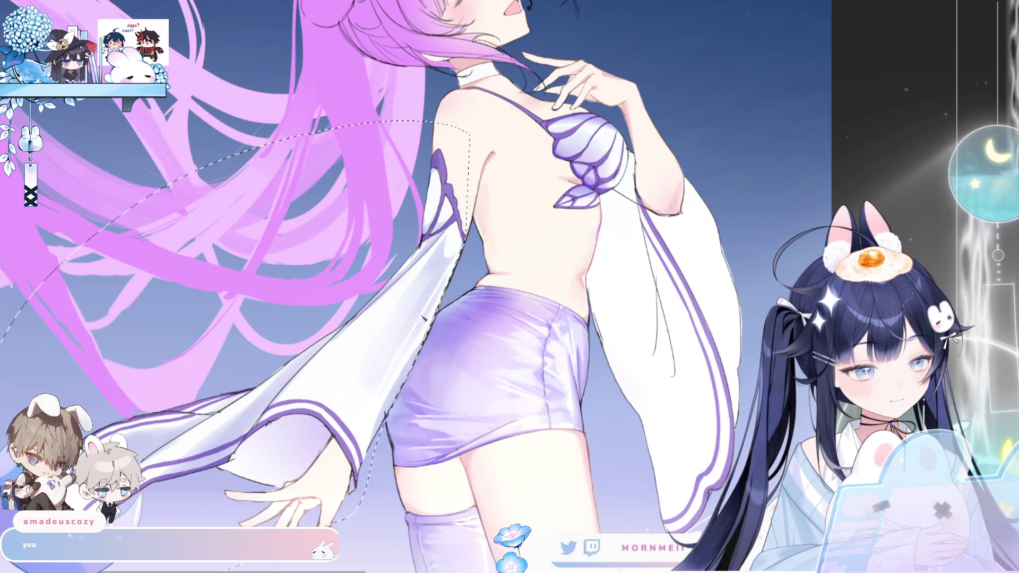
key(h)
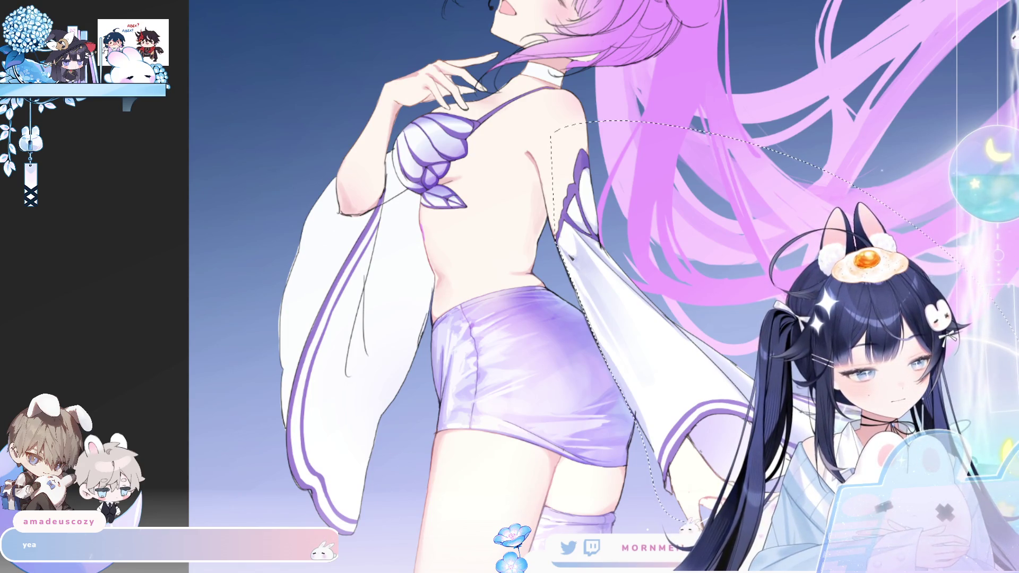
key(h)
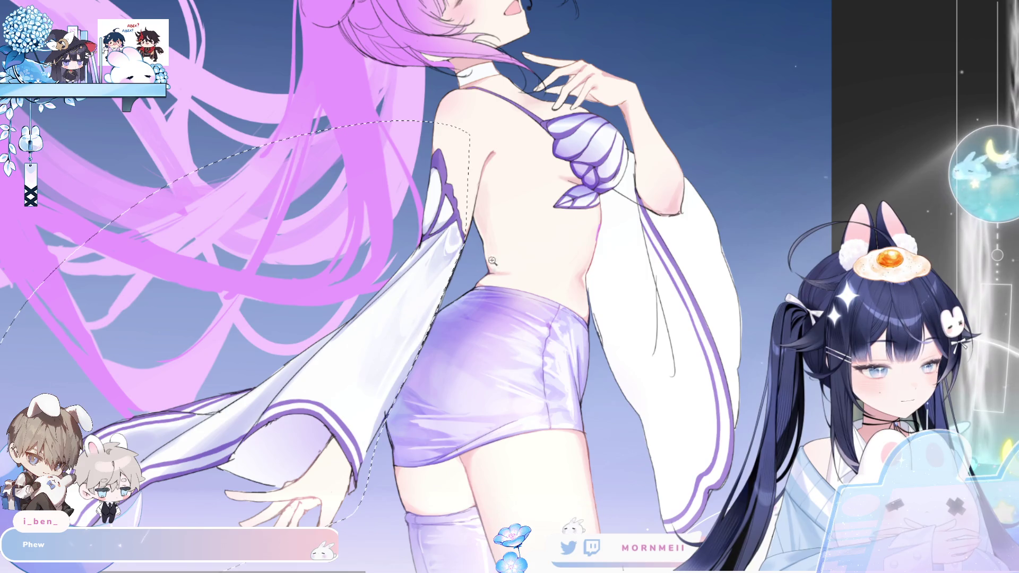
scroll(496, 258, down, 3)
key(h)
key(h)
scroll(483, 246, up, 2)
scroll(483, 245, up, 2)
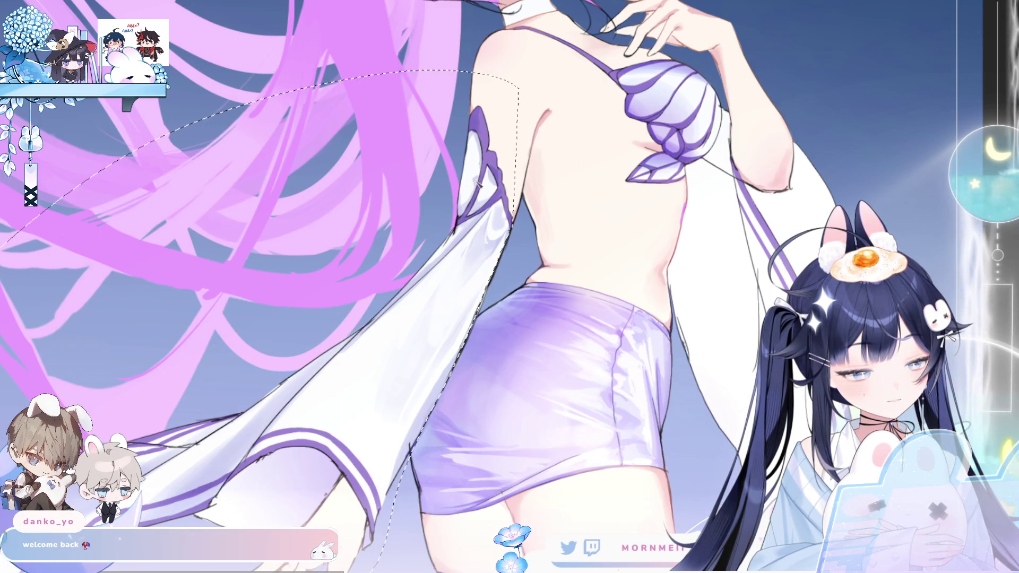
key(h)
key(h)
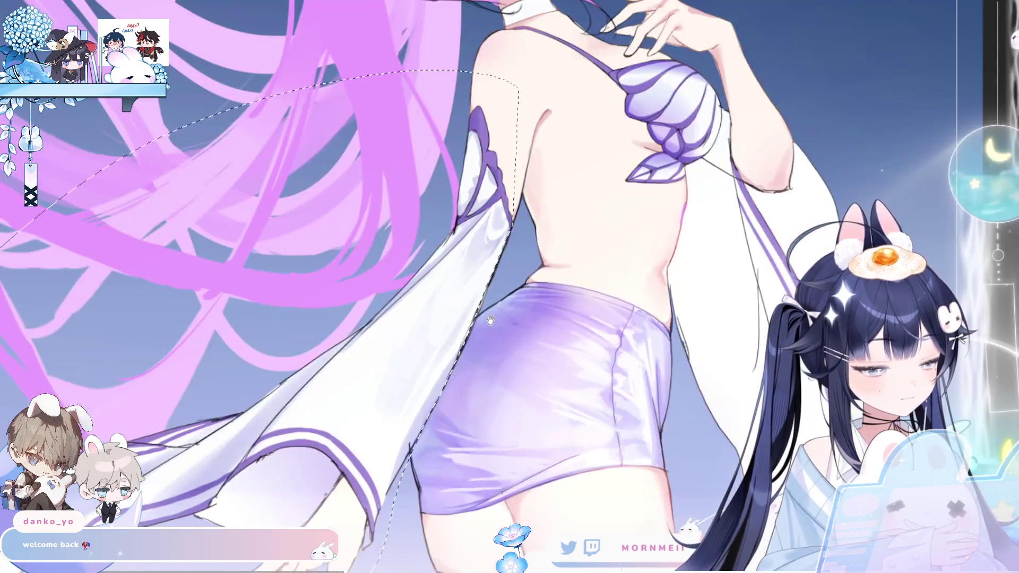
scroll(408, 287, down, 2)
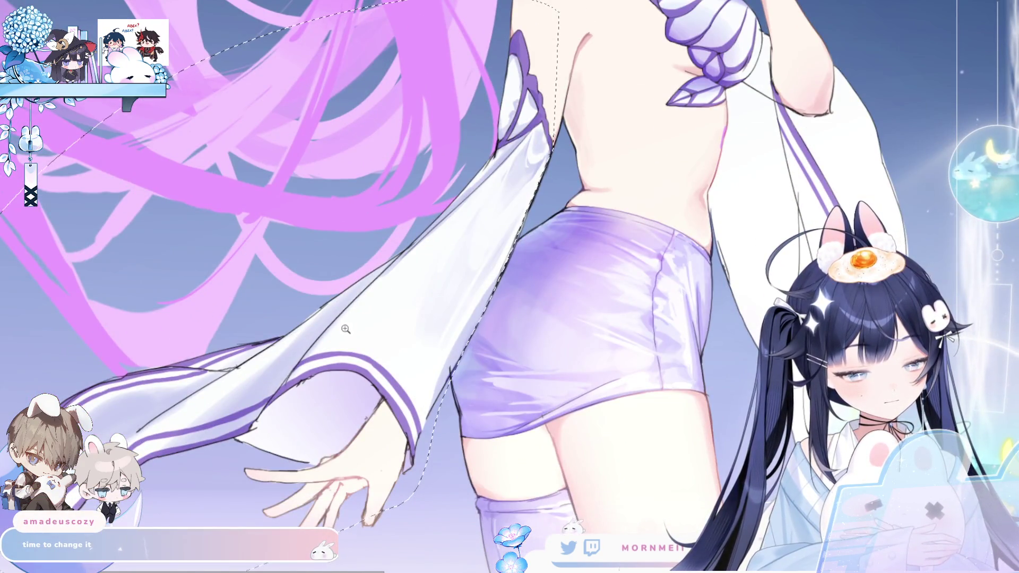
scroll(347, 326, down, 3)
drag(297, 371, 457, 292)
key(h)
scroll(375, 337, up, 3)
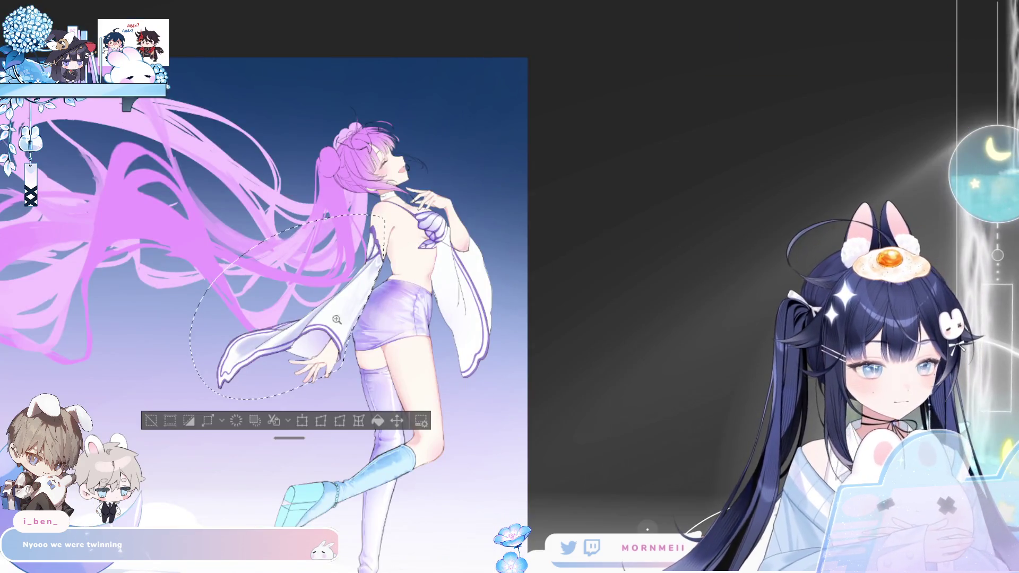
key(h)
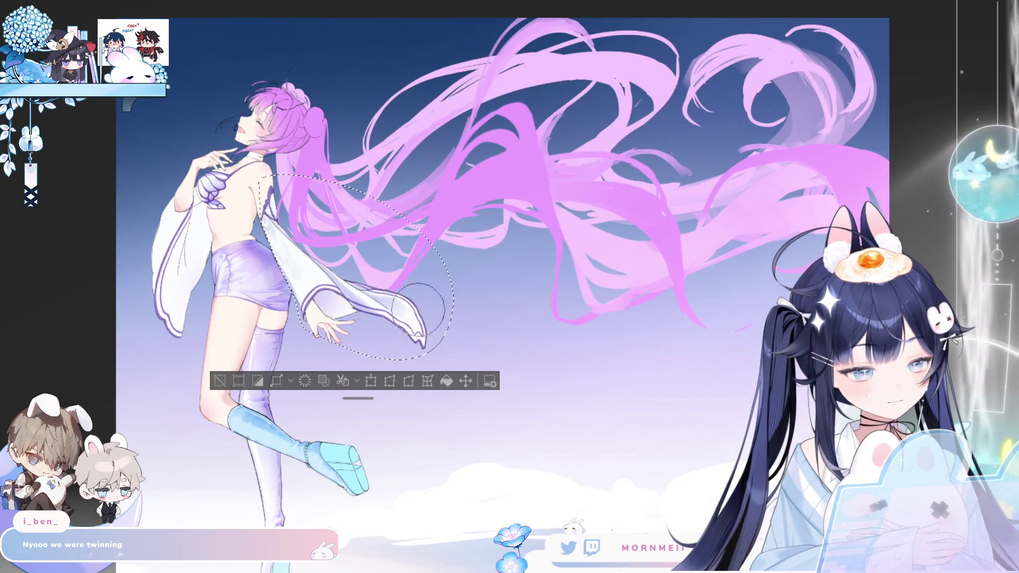
key(h)
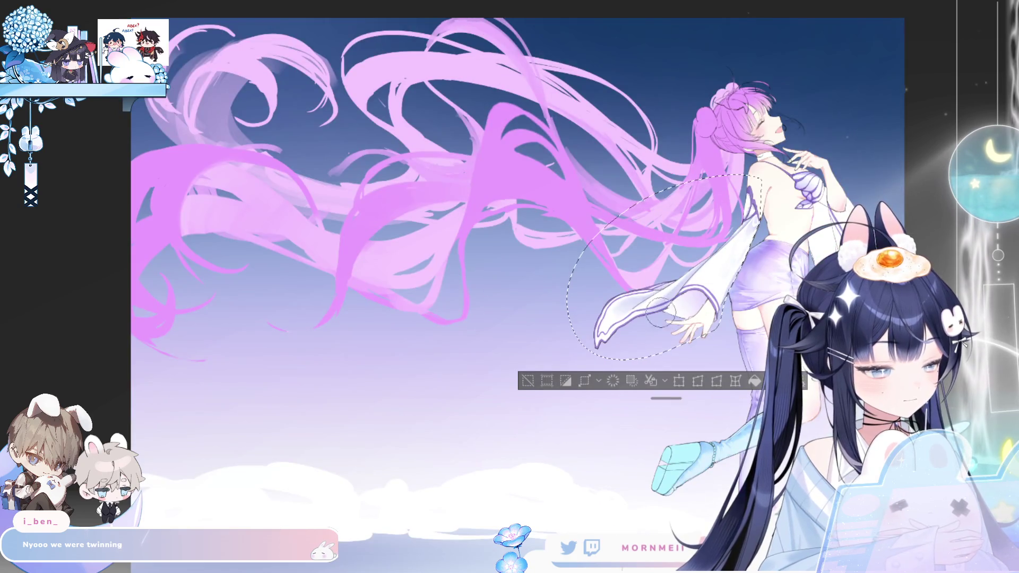
drag(631, 335, 473, 296)
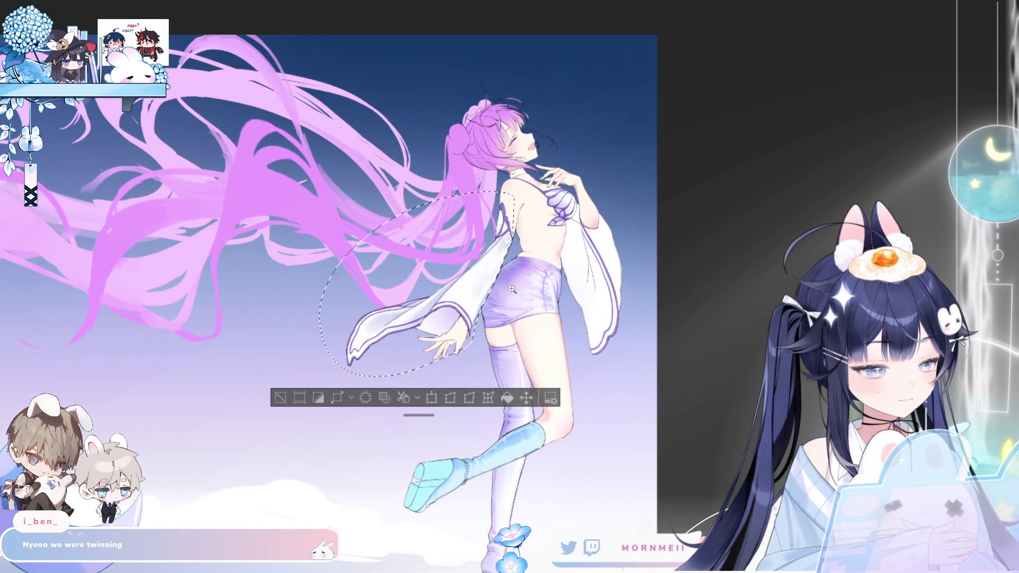
click(521, 287)
key(h)
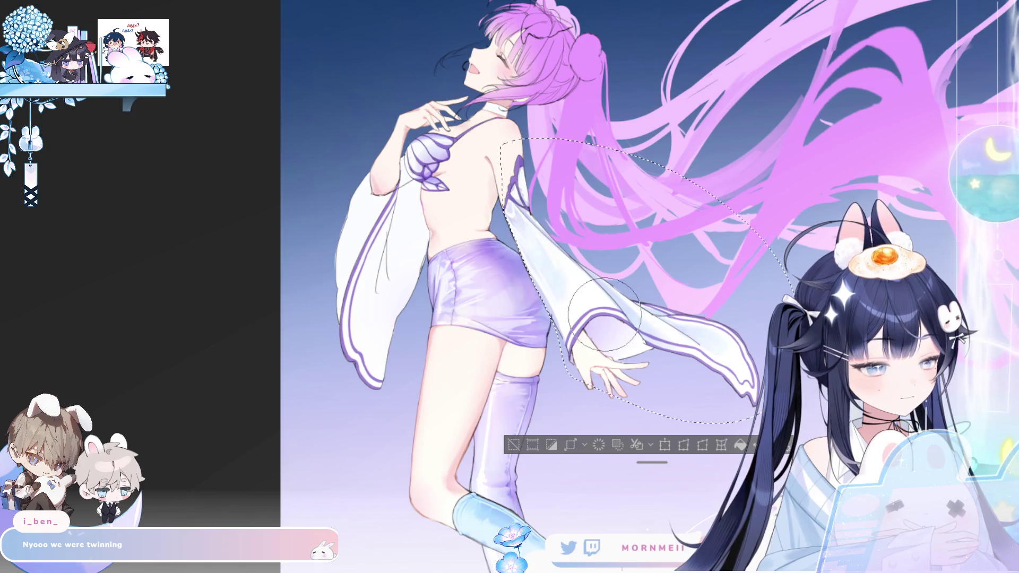
key(h)
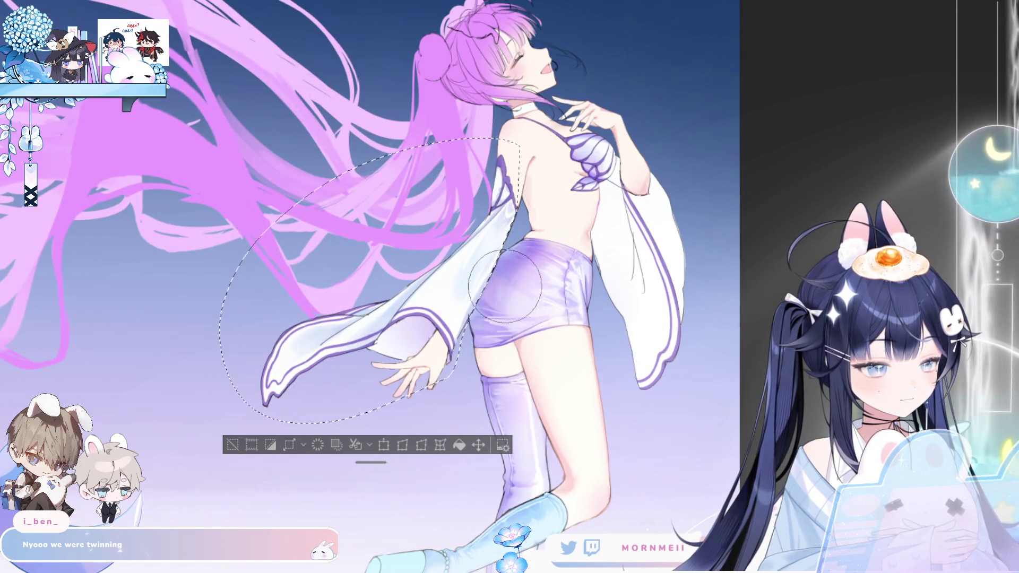